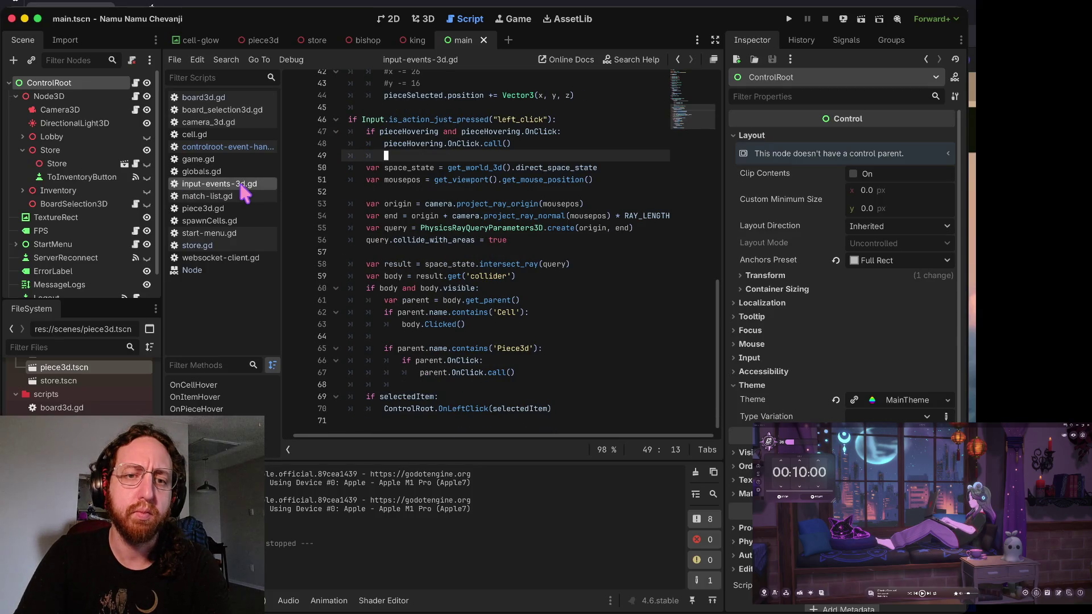
- Browse match-list.gd, piece3d.gd and store.gd, then return to input-events-3d.gd
left_click(239, 196)
left_click(205, 209)
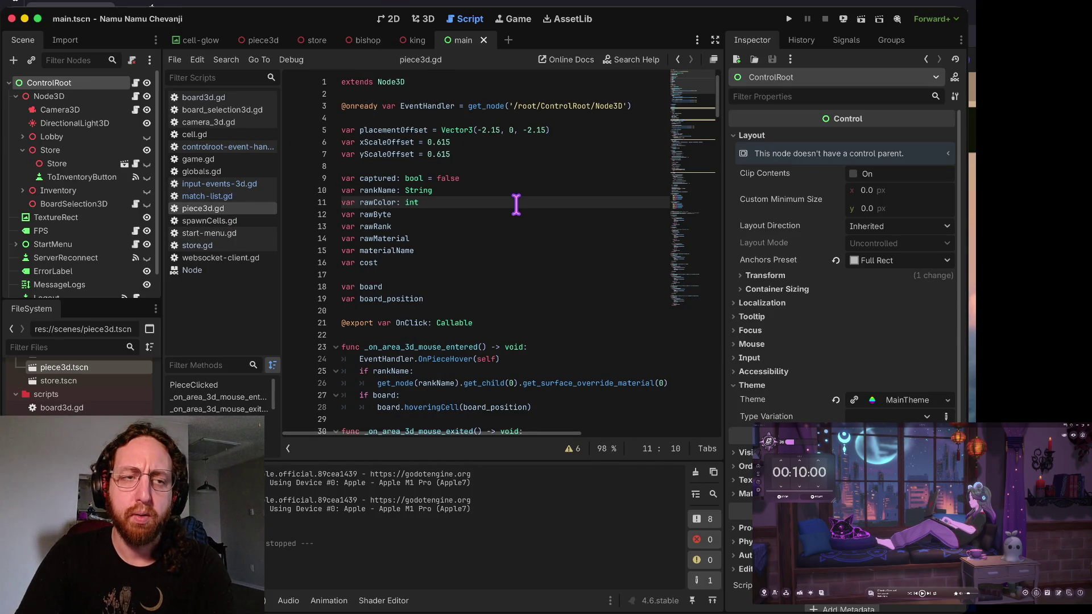
left_click(228, 246)
scroll(433, 256, "down", 3)
left_click_drag(342, 239, 360, 227)
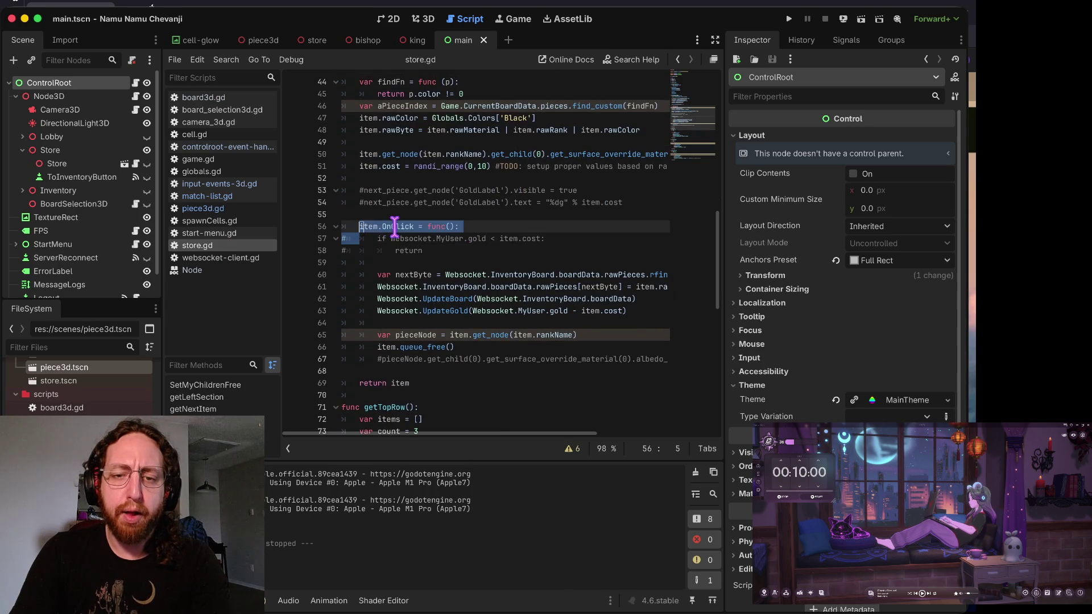
left_click(205, 183)
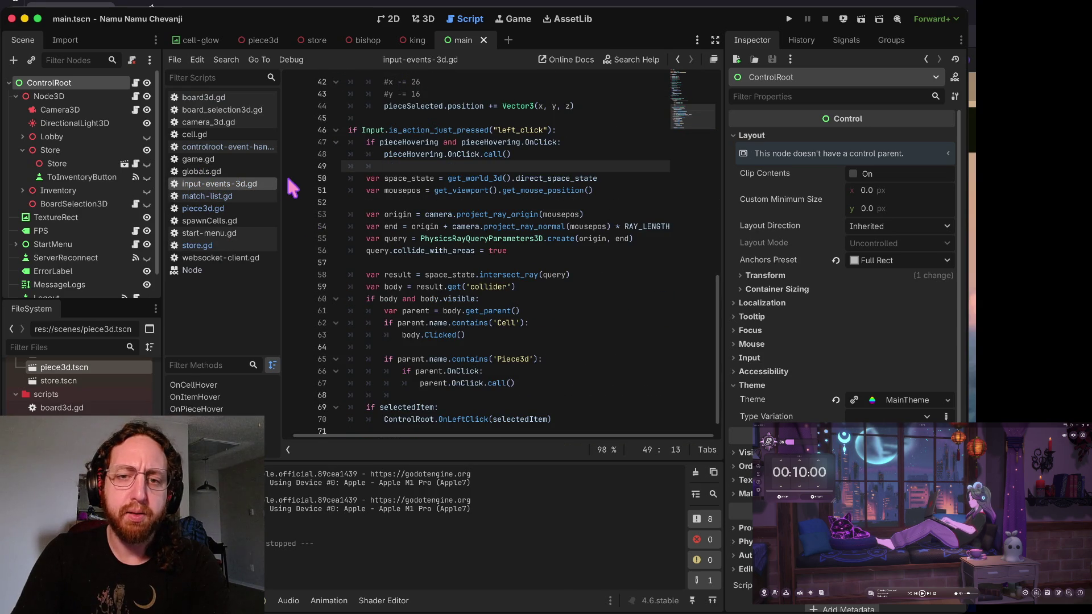
- Inspect input-events-3d.gd's left_click check, pieceHovering condition and pieceHovering.OnClick.call() on lines 46–48
left_click(431, 138)
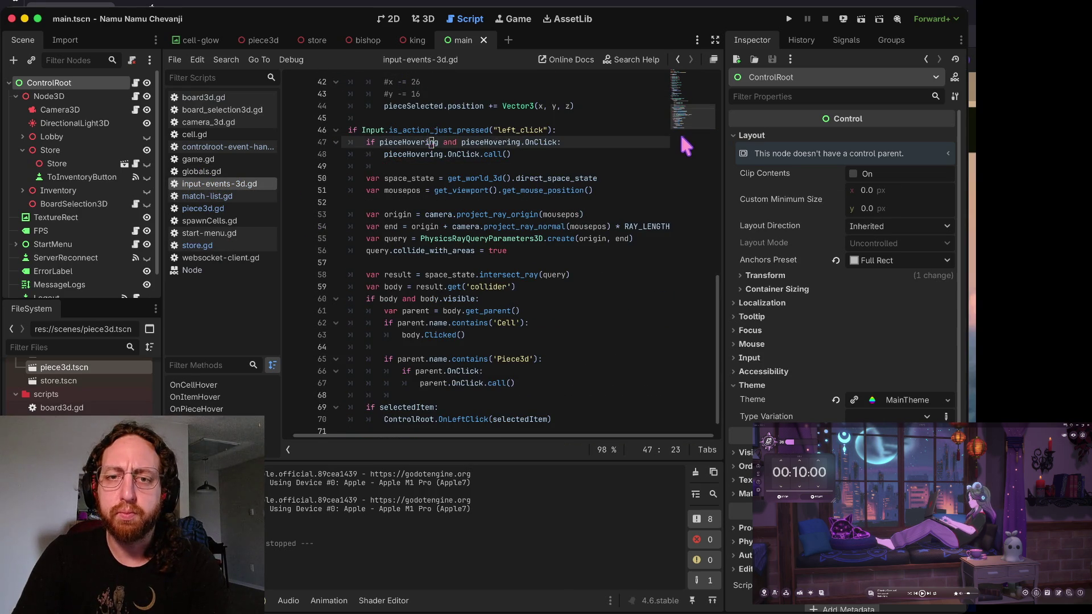
left_click_drag(344, 128, 738, 134)
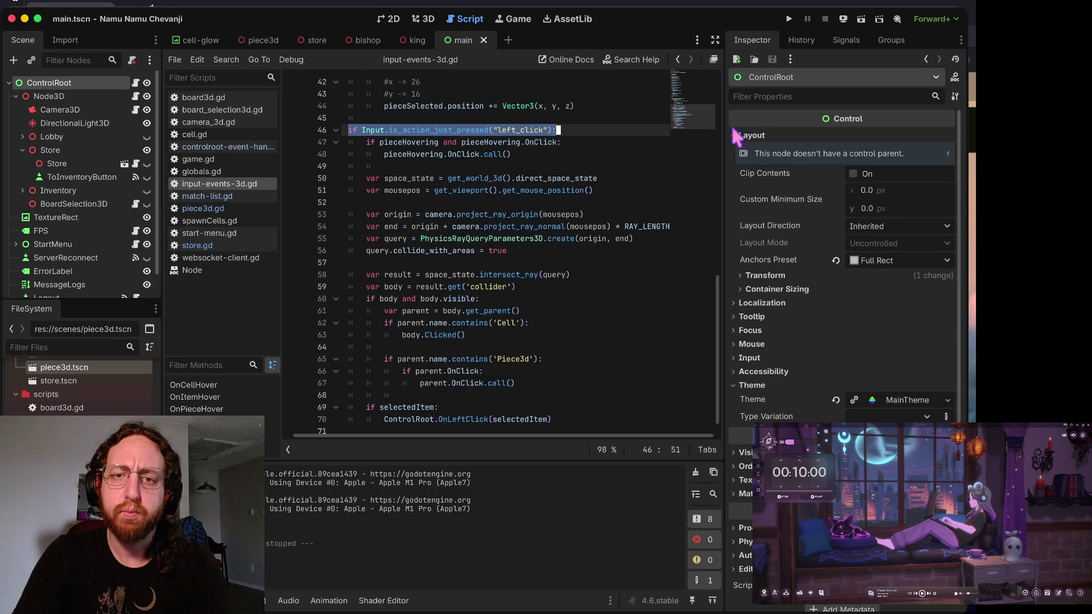
left_click(533, 161)
left_click(464, 154)
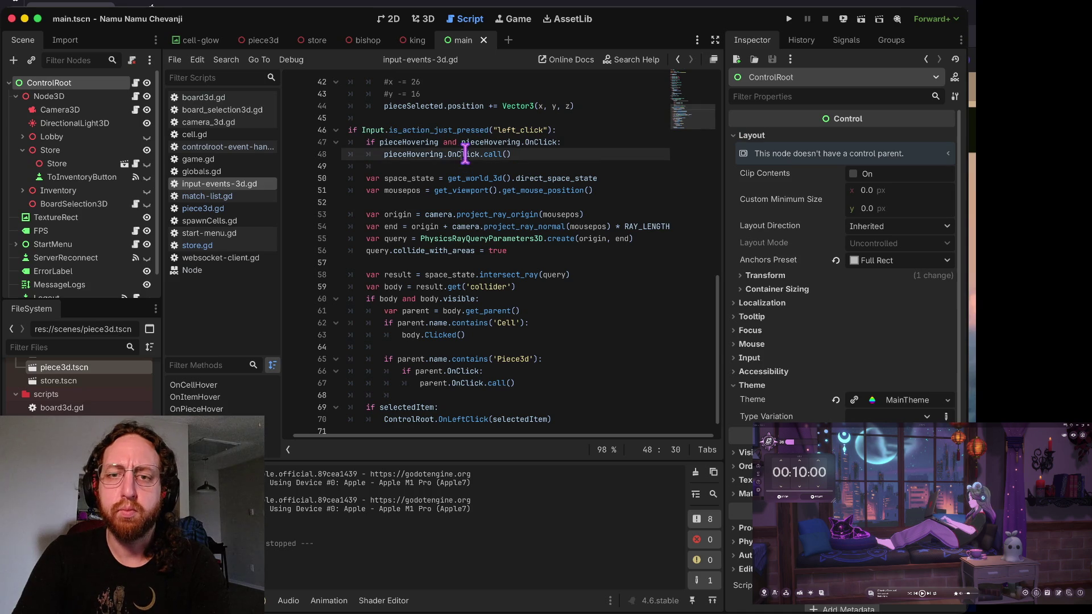
left_click_drag(385, 154, 595, 154)
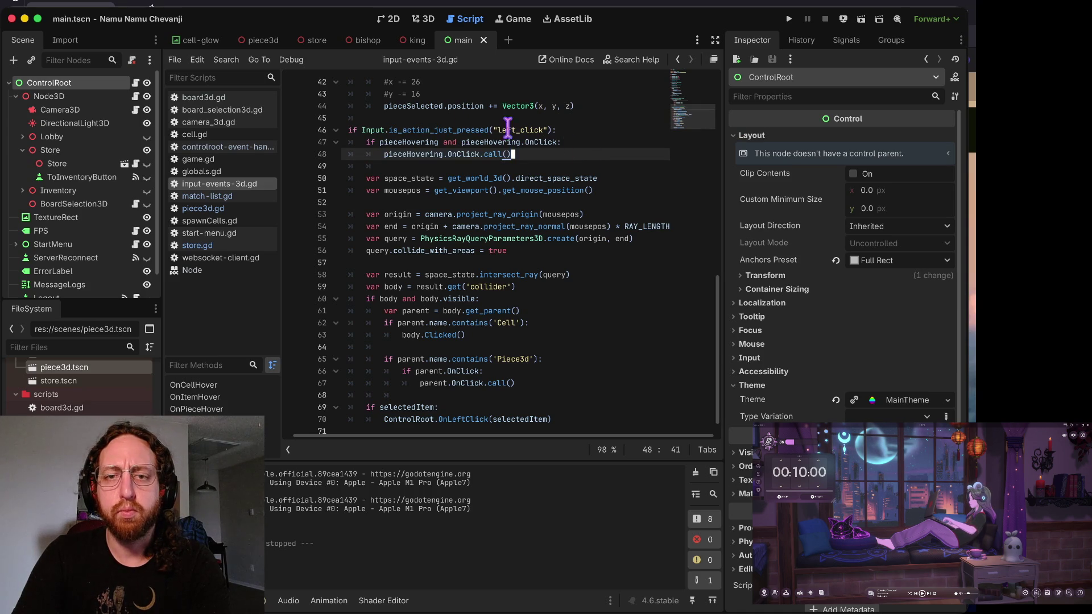
left_click(394, 143)
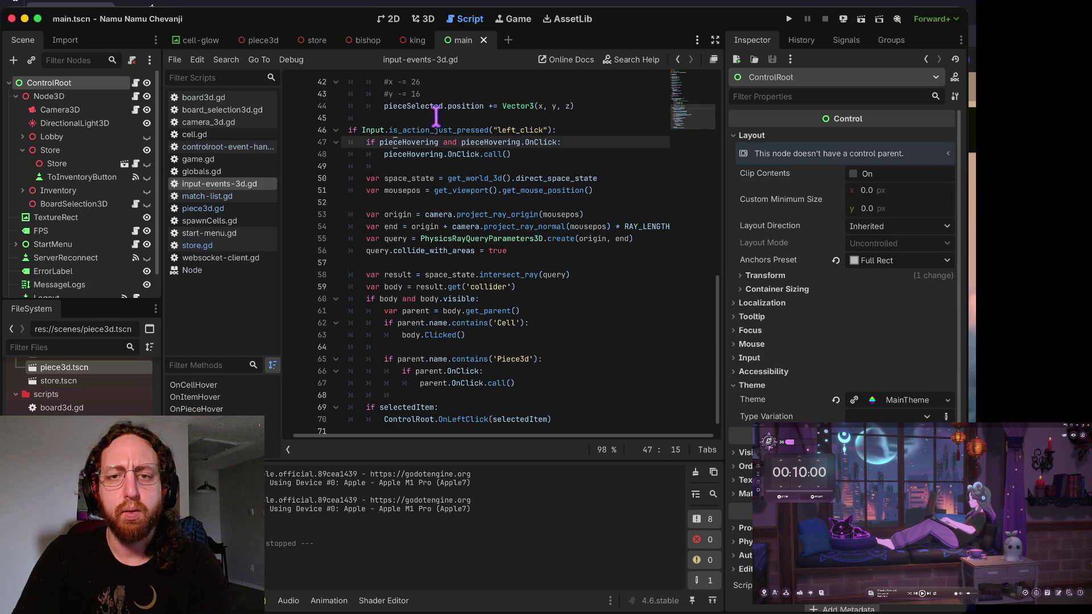
scroll(450, 121, "up", 3)
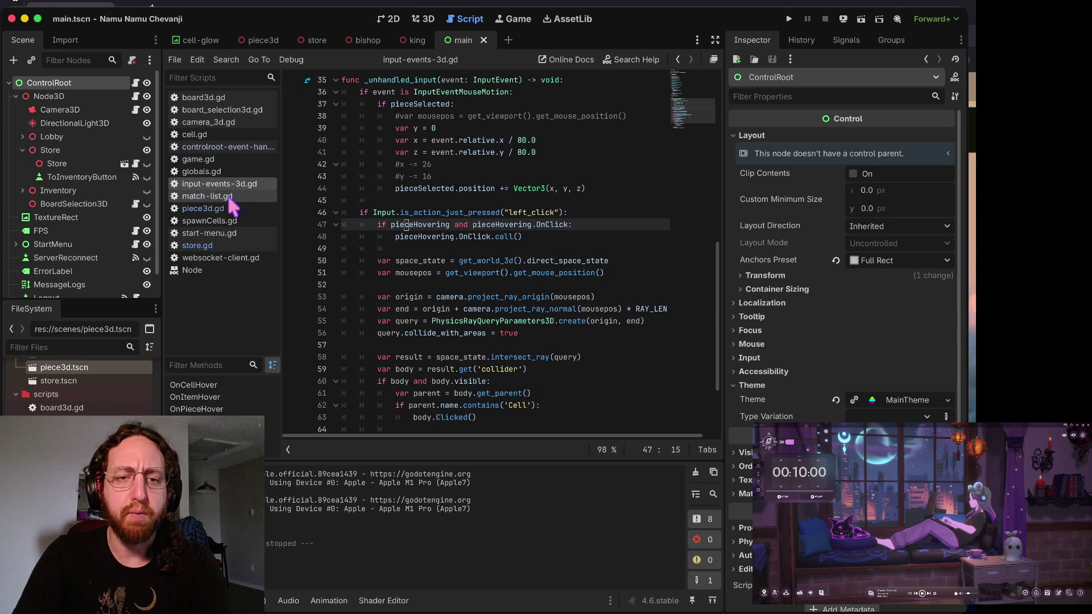
- Go through store.gd to piece3d.gd and scroll down to its mouse enter and exit handlers
left_click(218, 248)
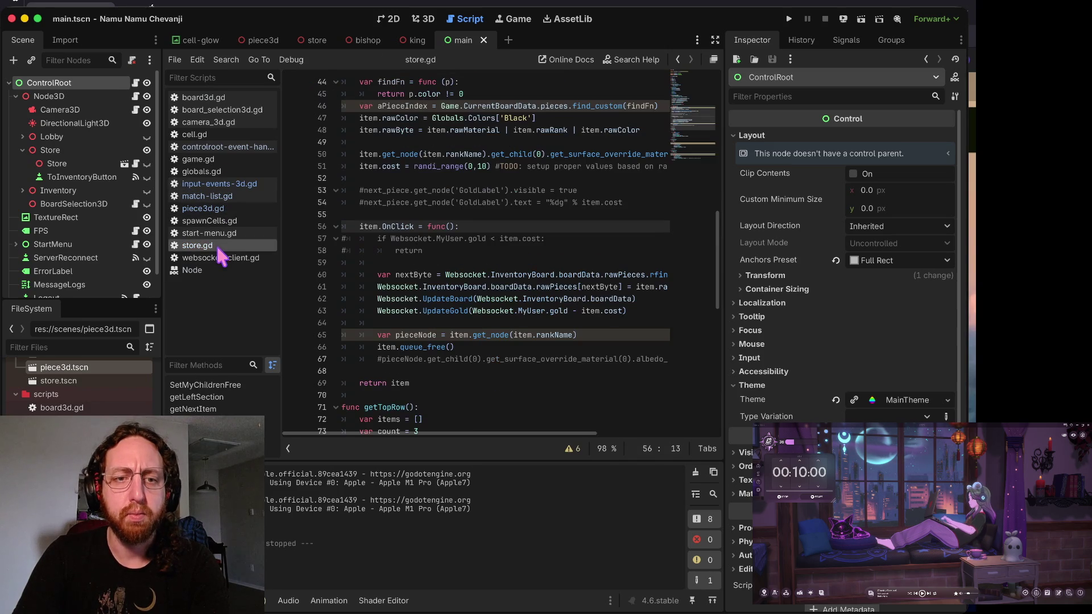
left_click(225, 210)
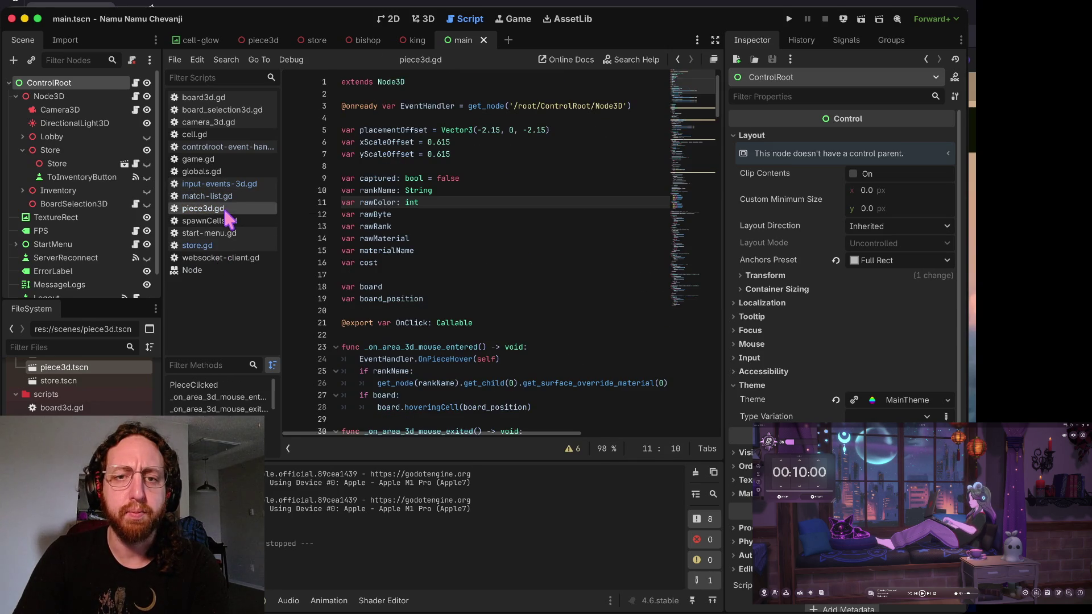
scroll(415, 196, "down", 5)
scroll(420, 94, "down", 3)
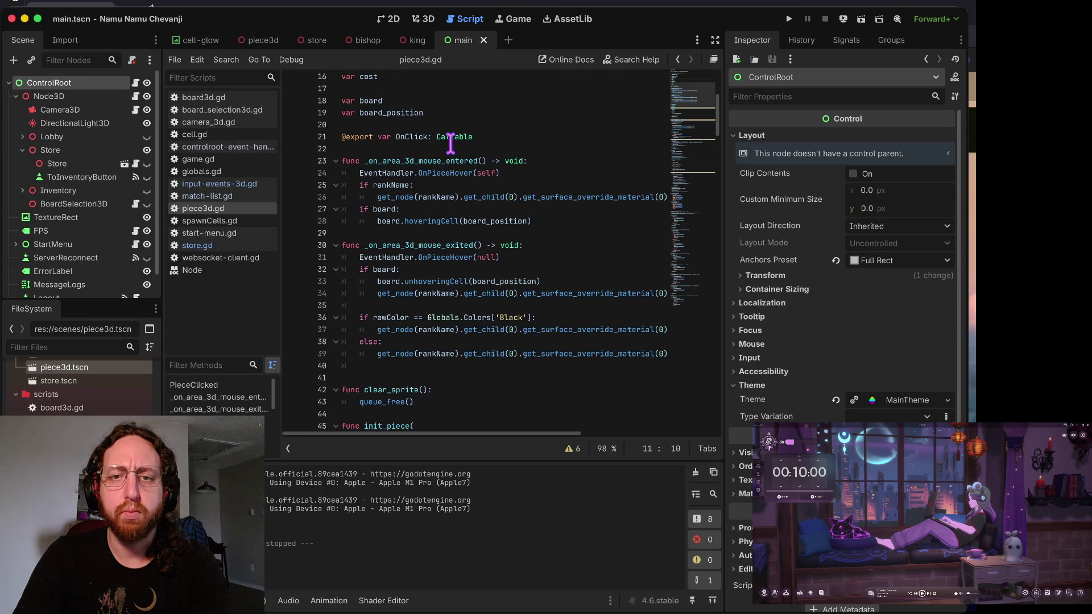
scroll(451, 143, "down", 1)
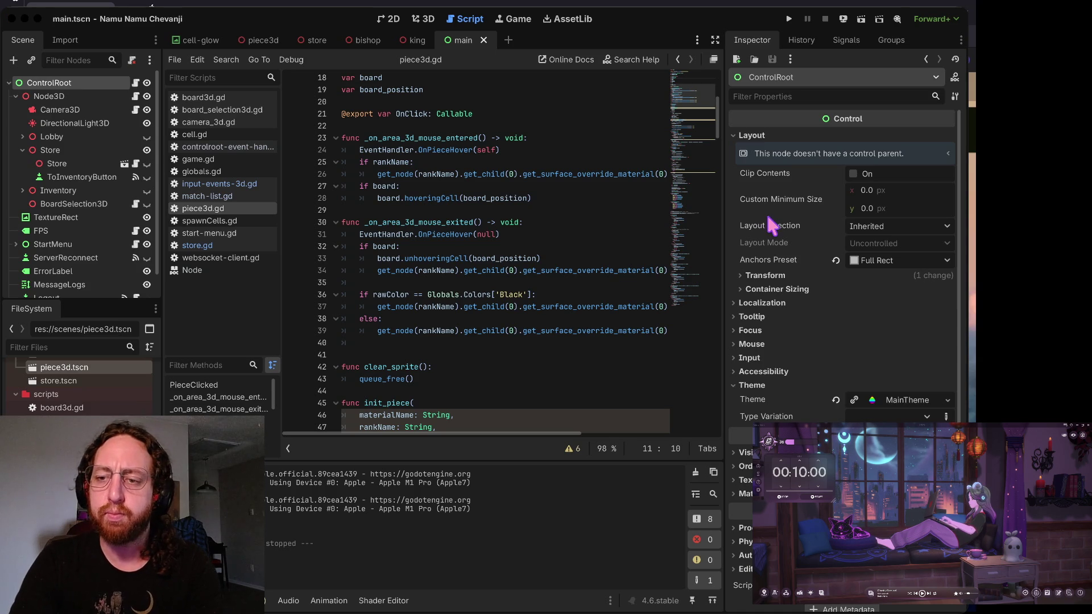
left_click(555, 3)
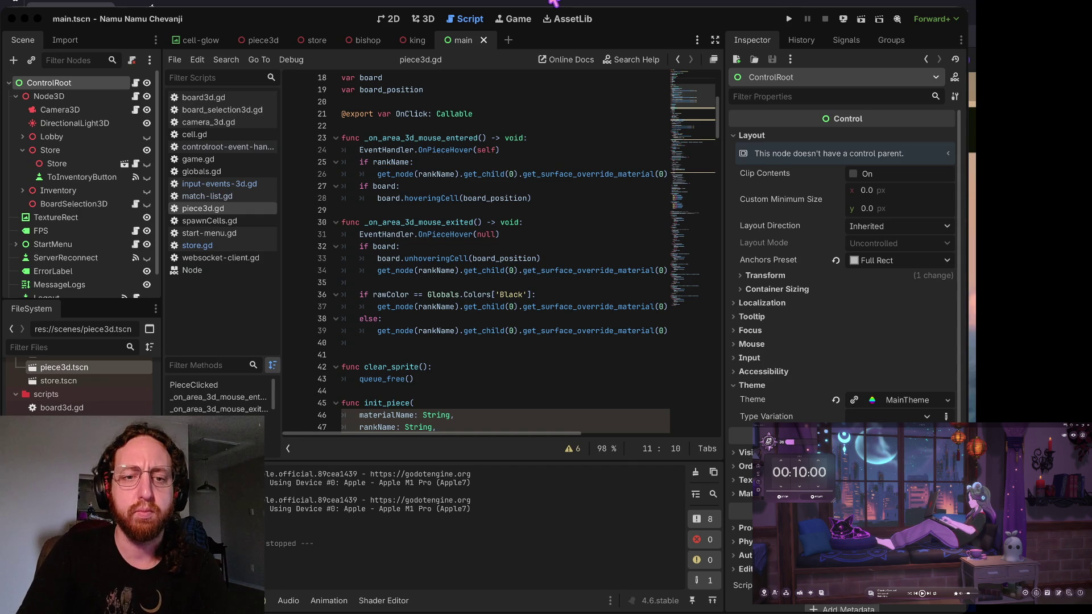
left_click(545, 2)
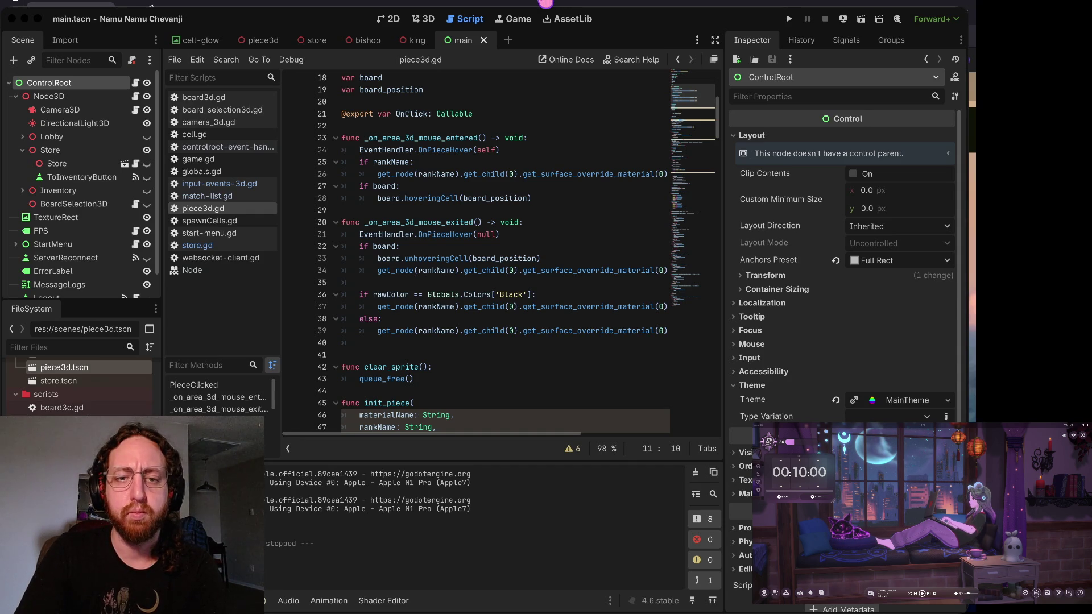
left_click(536, 211)
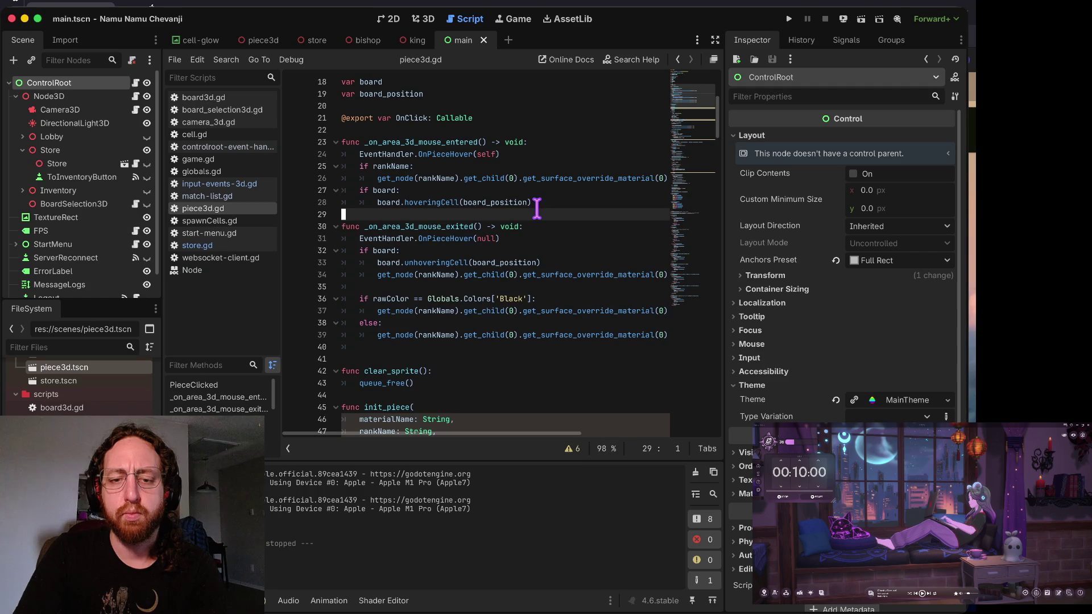
left_click(532, 262)
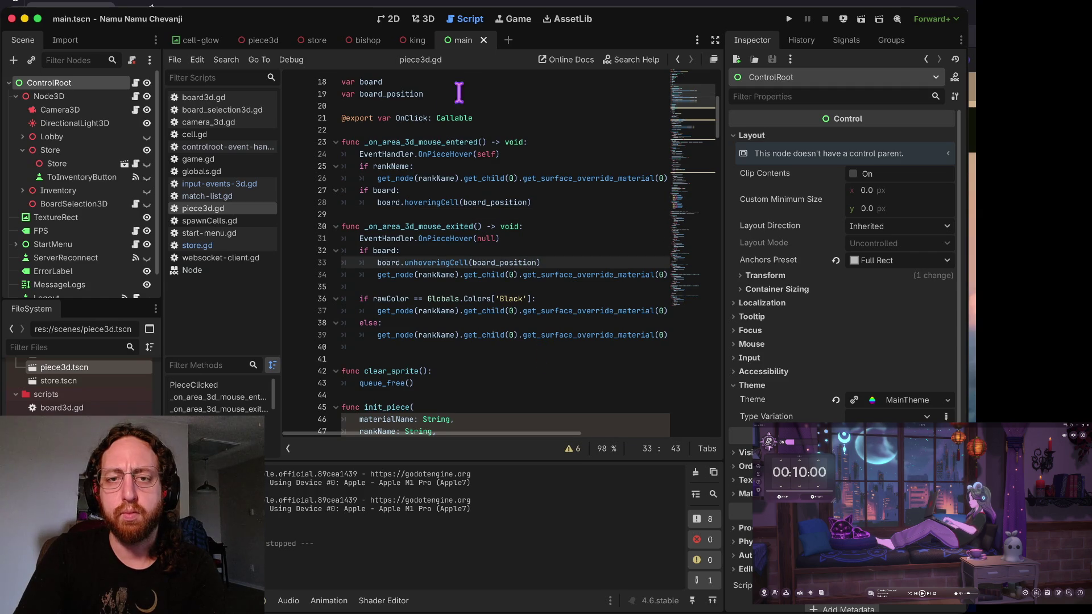
left_click(425, 129)
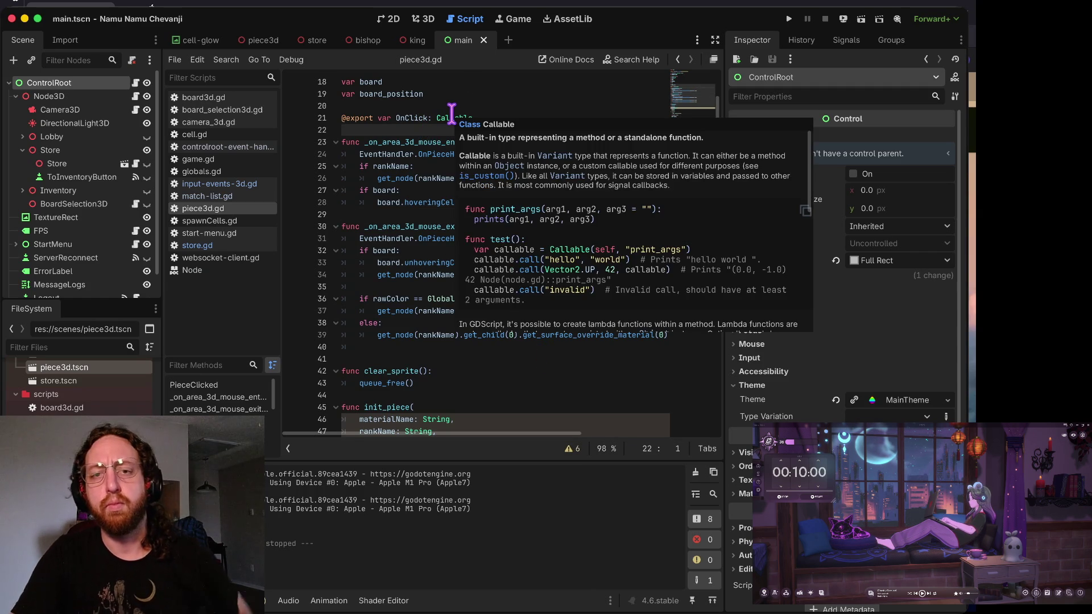
left_click(481, 114)
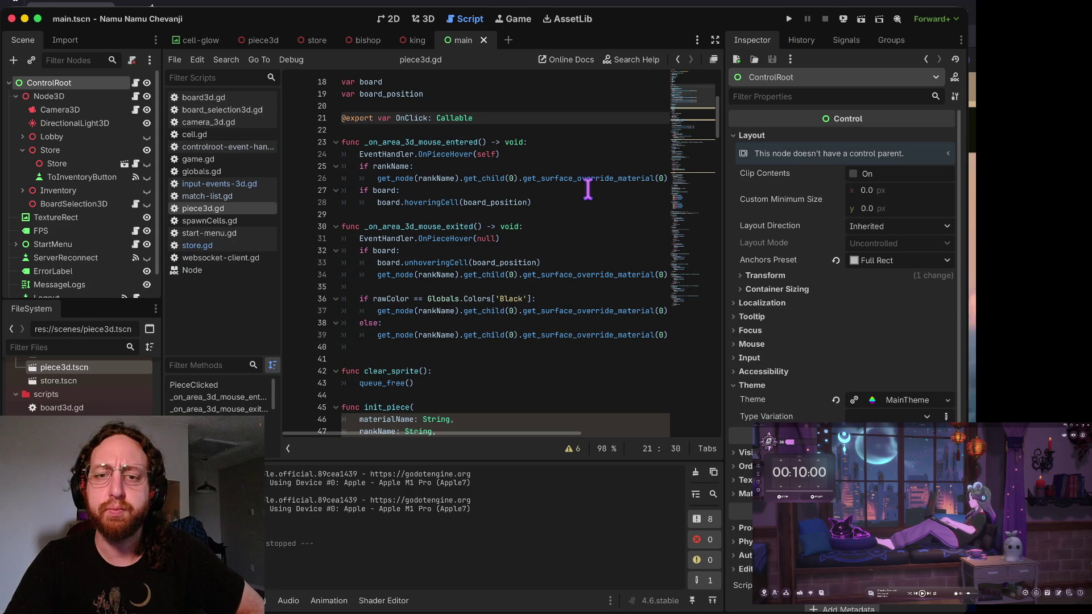
key("super+b")
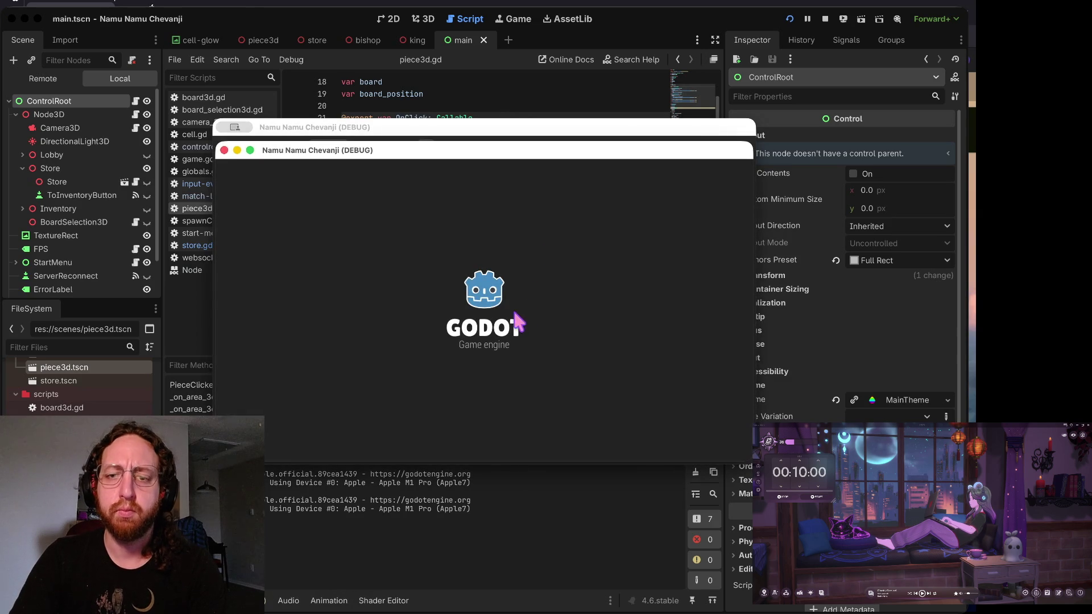
- Get past the splash and login, enlarge the left board, then go from Inventory to Match List
left_click(464, 409)
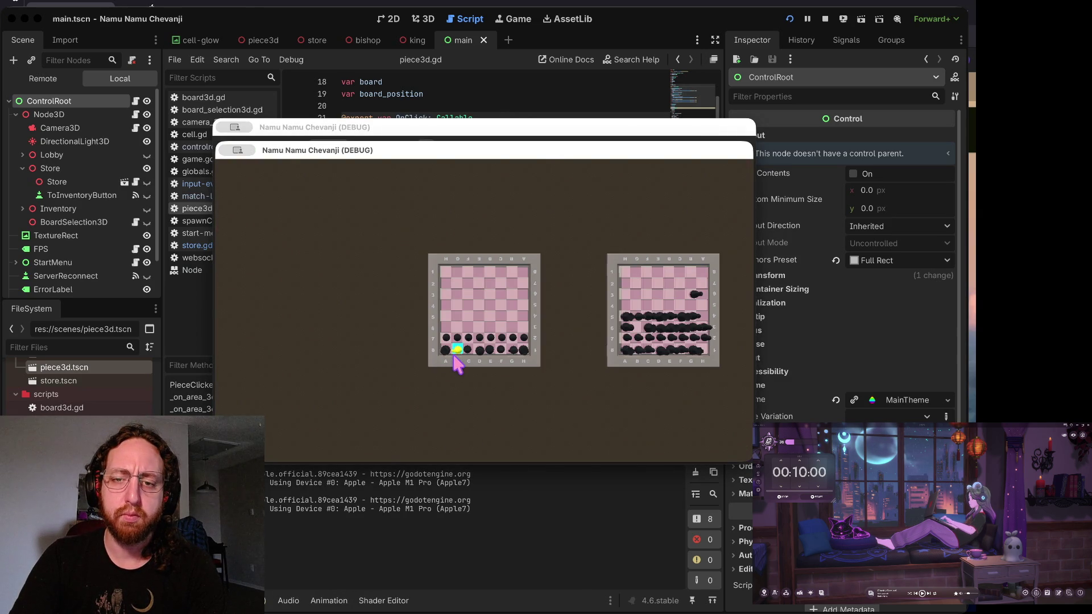
left_click(453, 358)
left_click(376, 427)
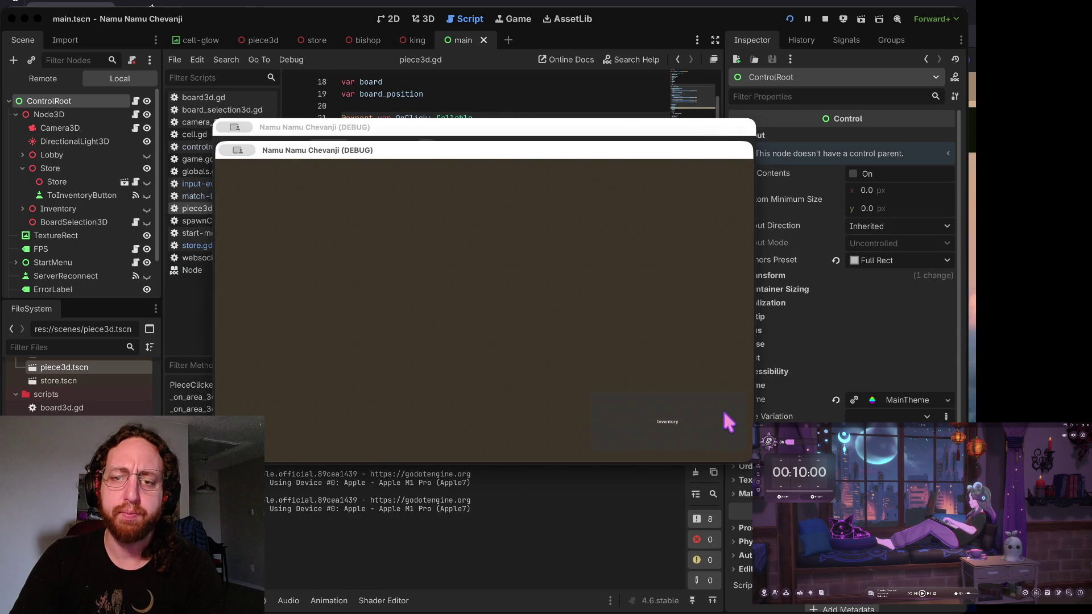
left_click(725, 419)
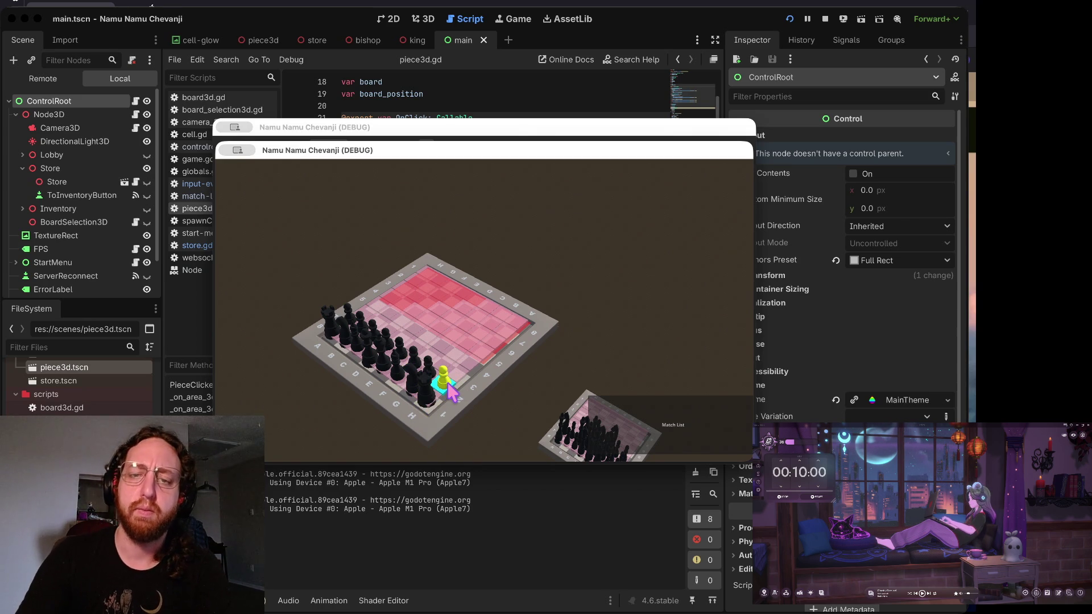
key("super+q")
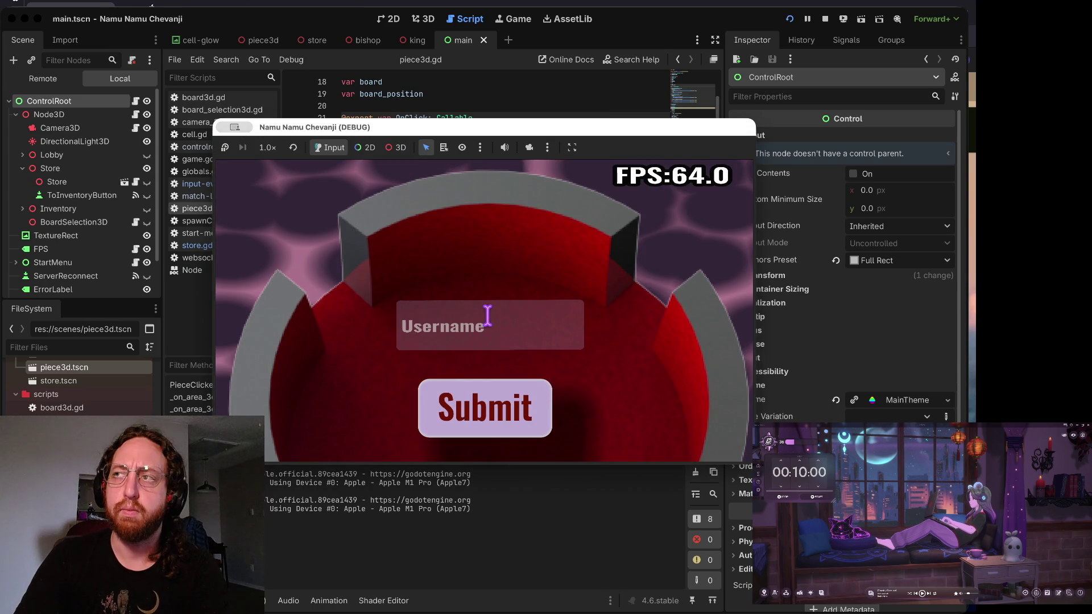
key("super+grave")
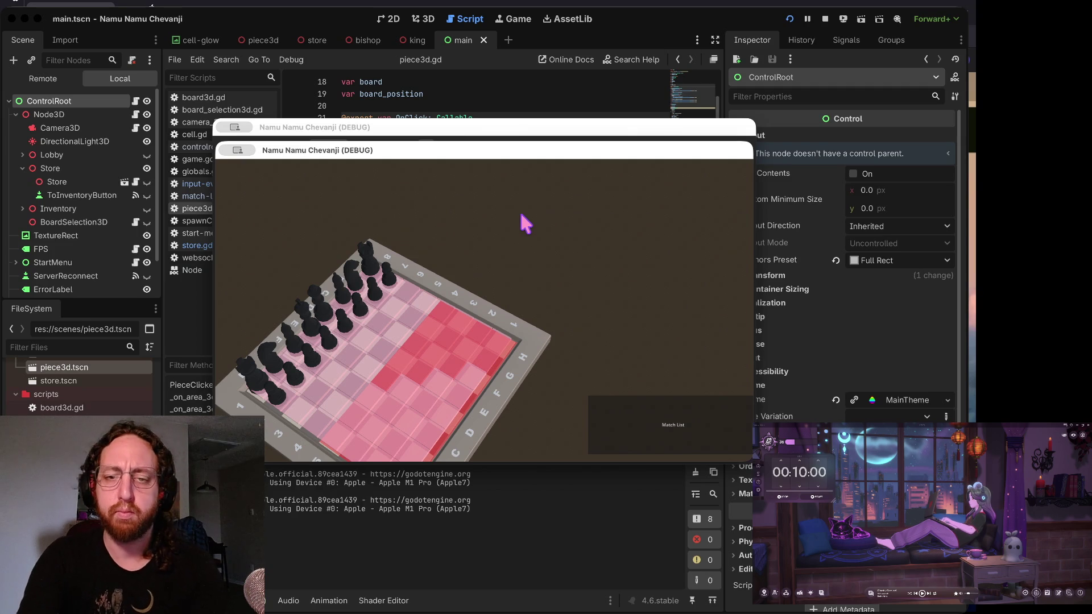
- Swing the game camera to the other board and back, then move to the browser's GitHub pull-requests tab
left_click(458, 272)
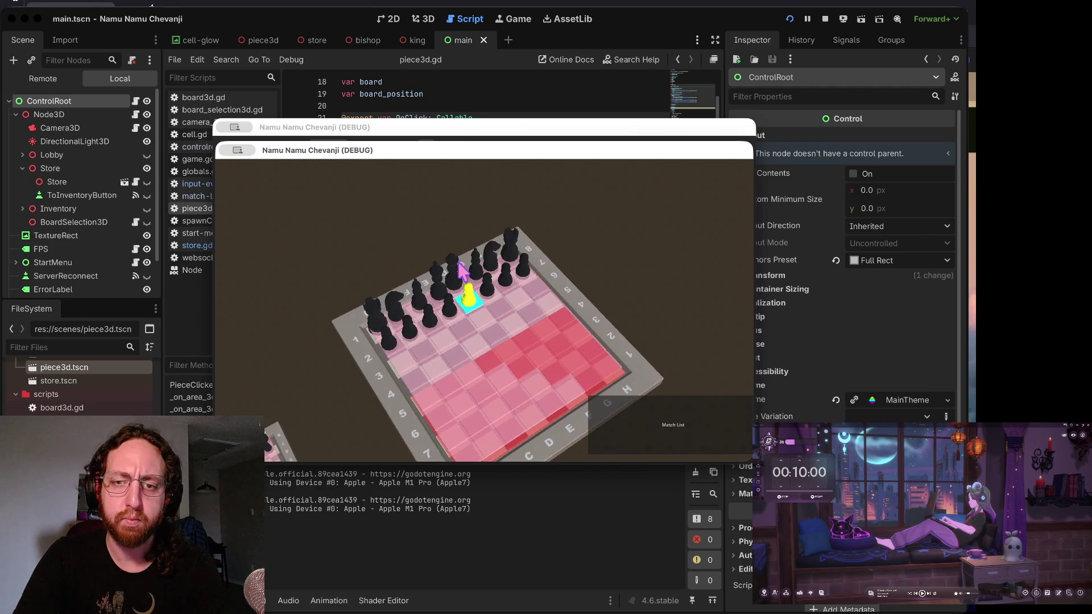
left_click(462, 272)
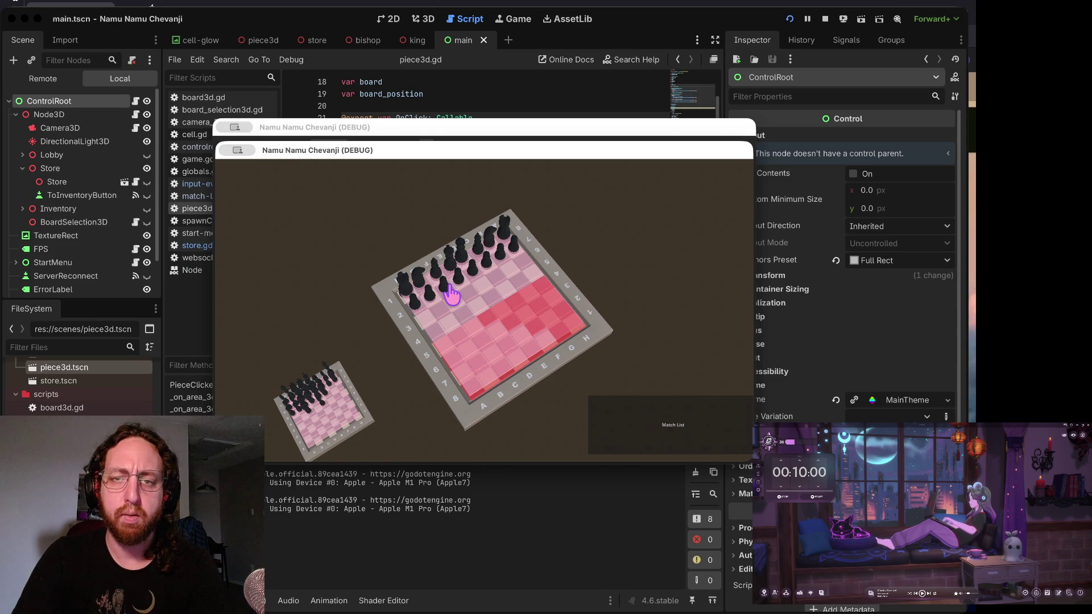
key("ctrl+Right")
key("ctrl+Right")
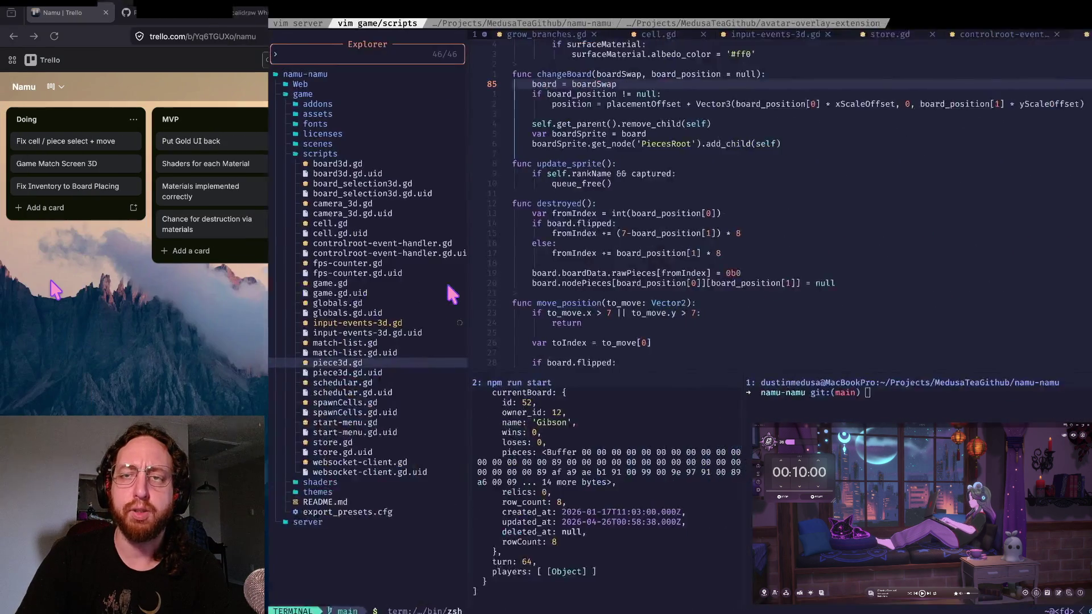
key("ctrl+Left")
key("ctrl+Tab")
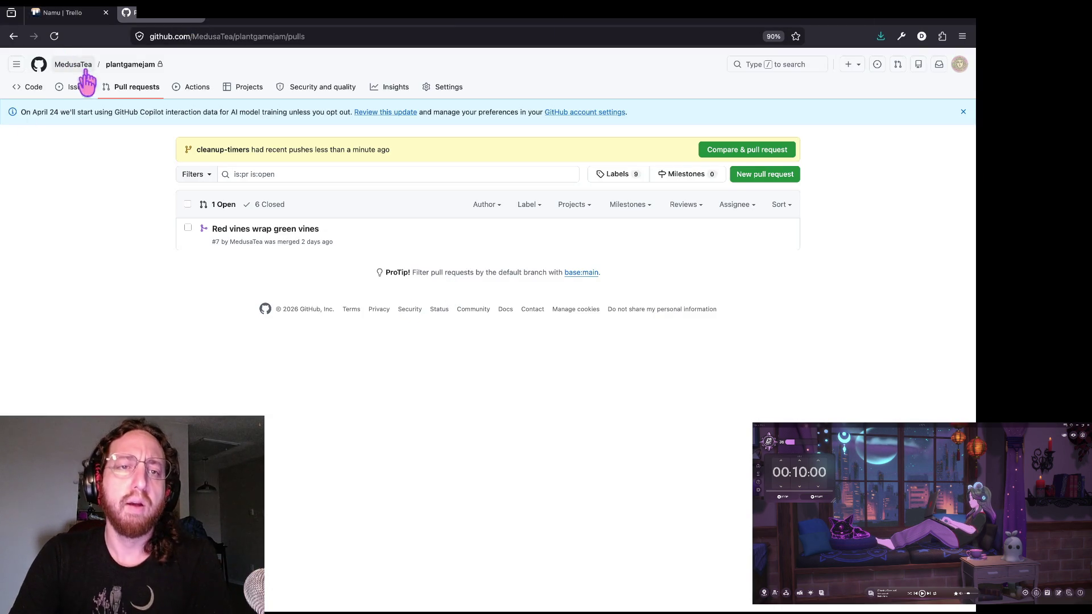
- Refresh the PR list, go to we-have-chess-at-home, and open commit 9934888 from main's history
left_click(54, 35)
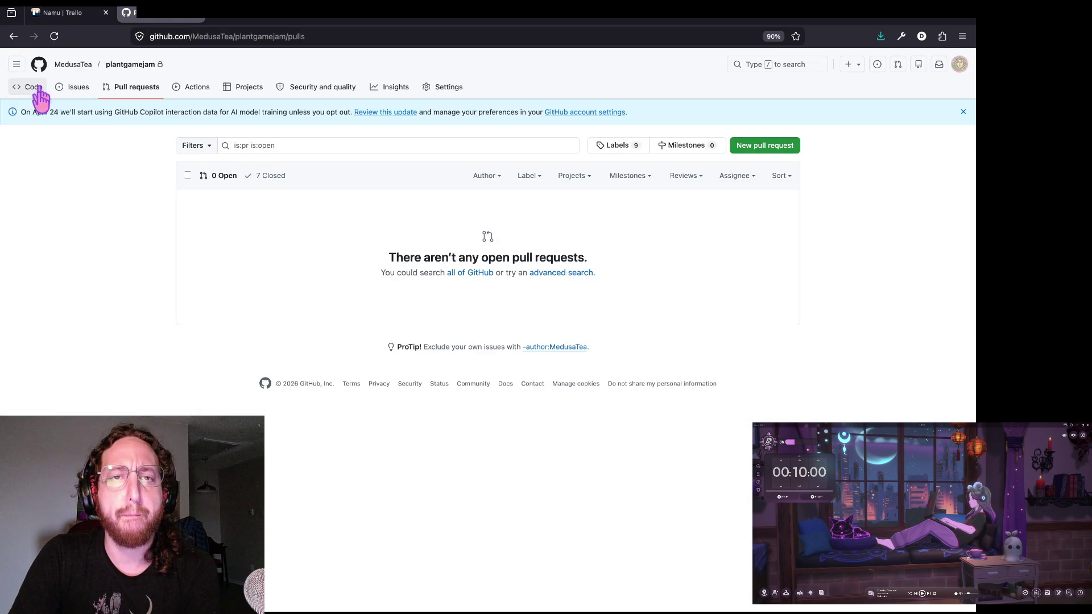
left_click(883, 28)
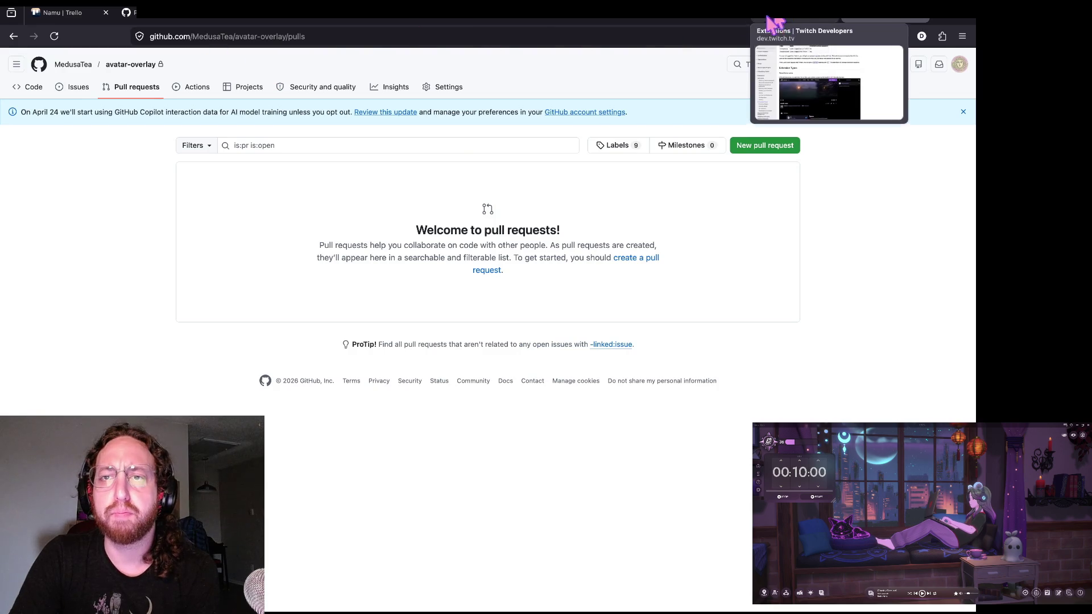
left_click(420, 25)
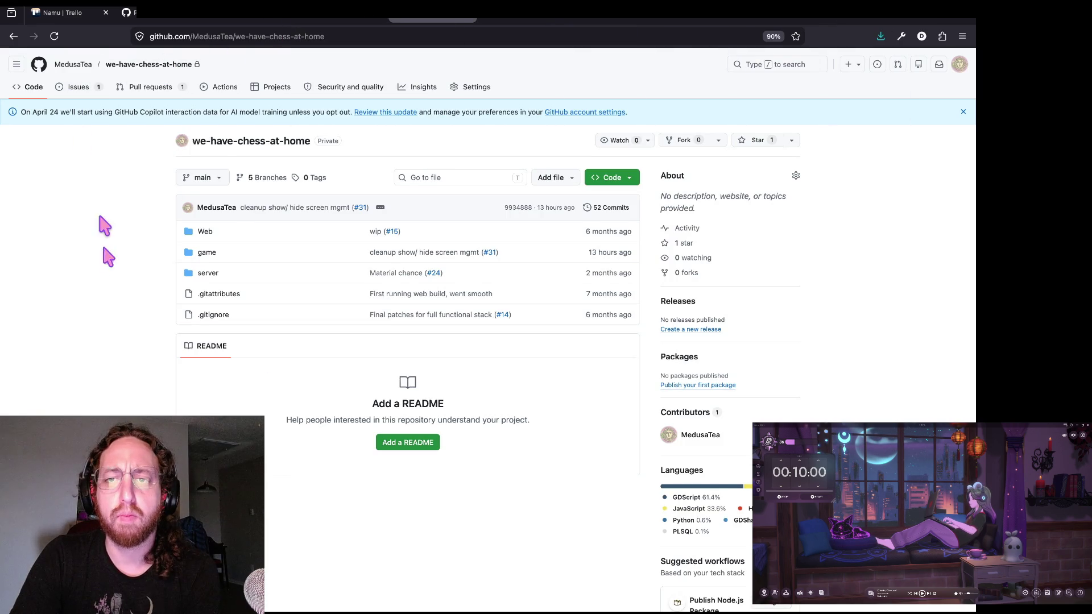
left_click(606, 208)
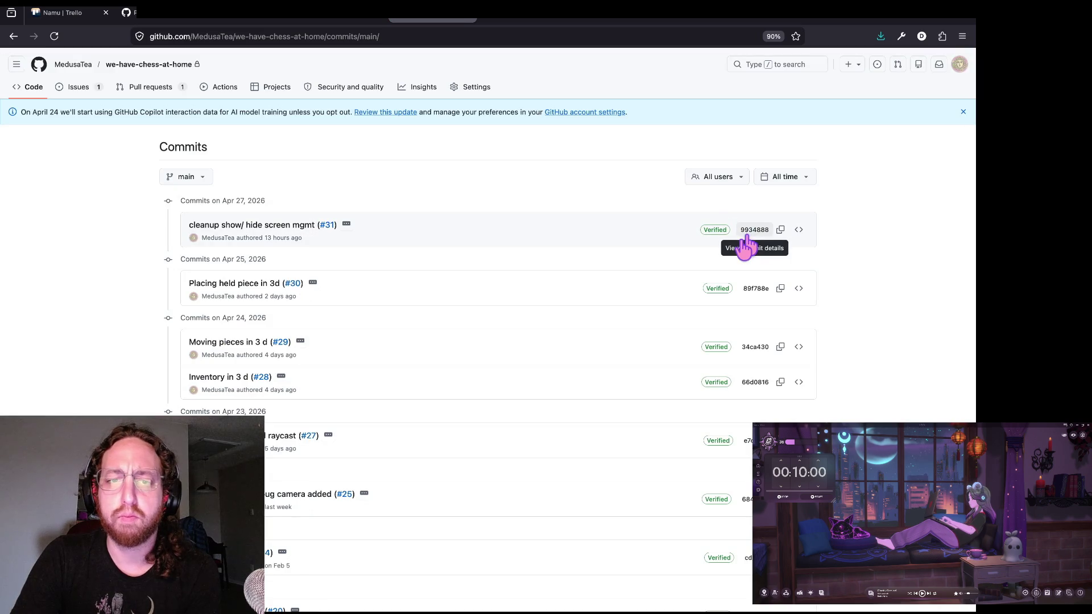
left_click(749, 233)
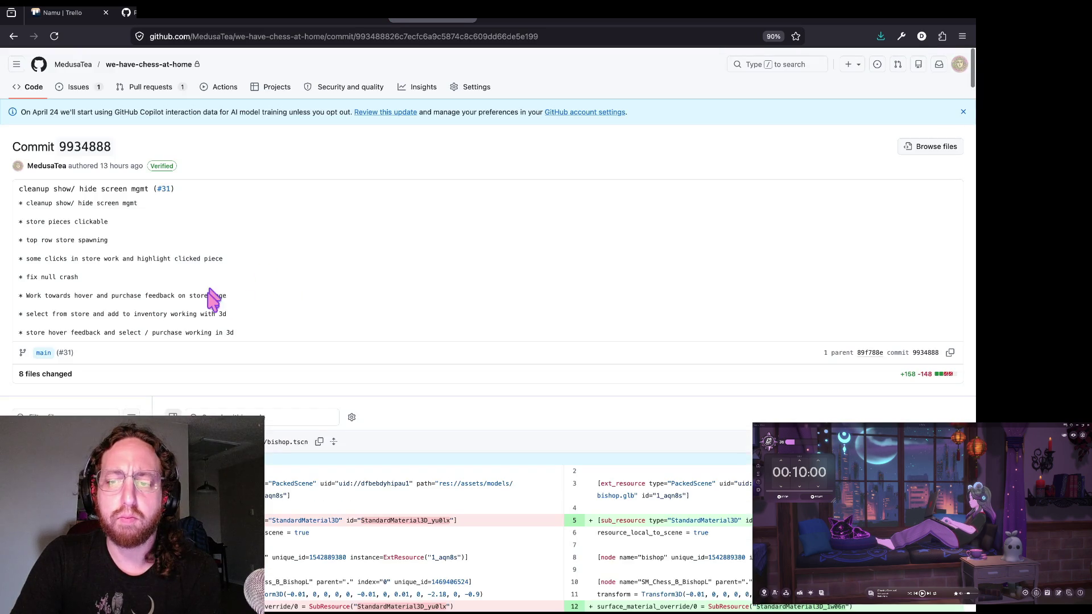
- Reload the commit page with ?w=1 appended to its URL to ignore whitespace changes
scroll(577, 307, "down", 4)
left_click(568, 34)
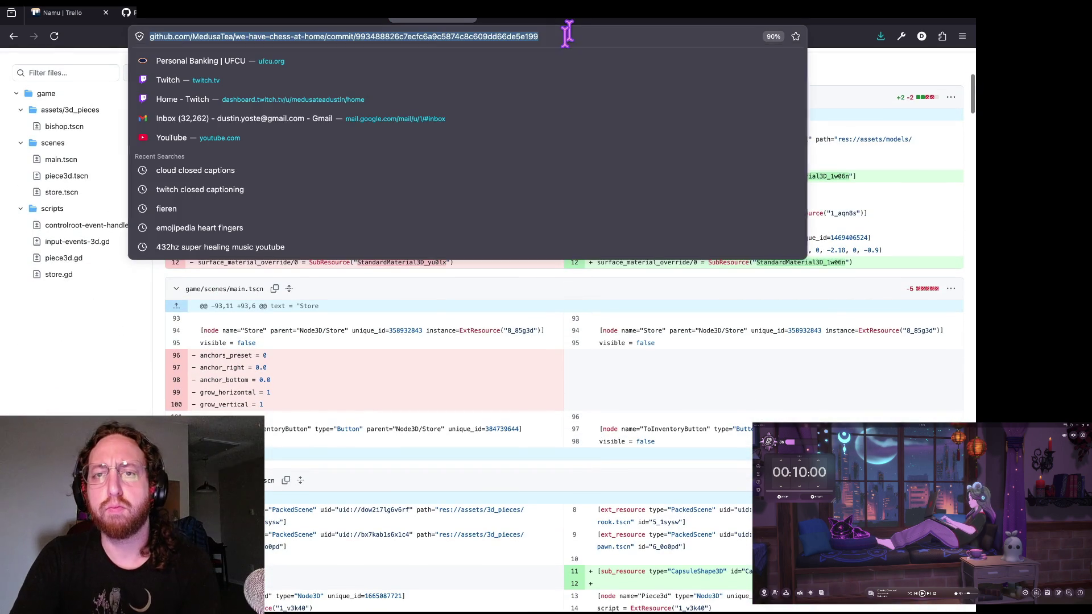
key("End")
type("?w=1")
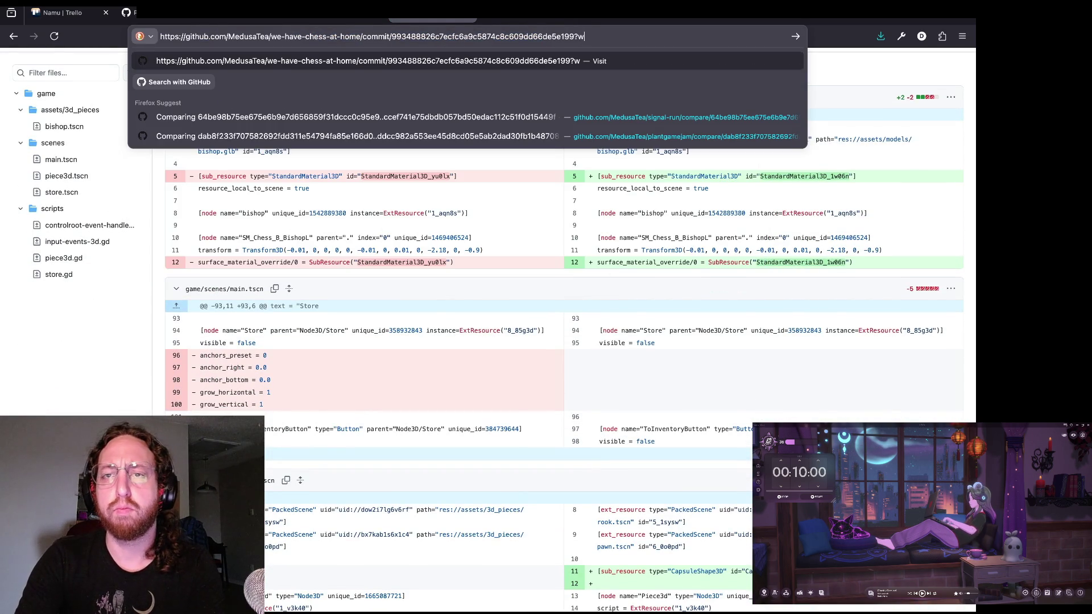
key("Return")
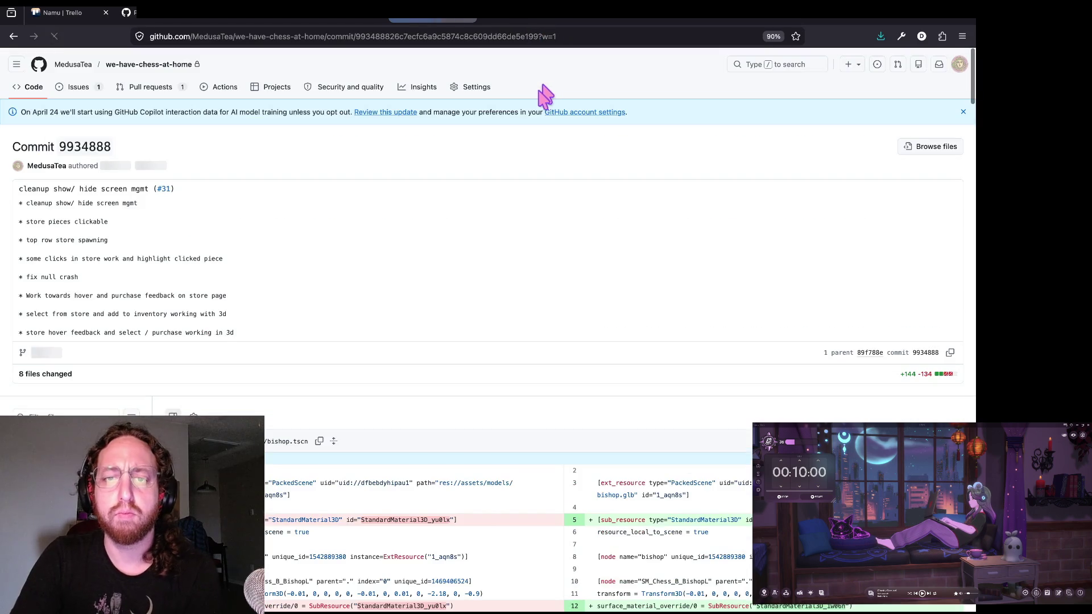
- Scroll through the bishop, main, piece3d and store scene diffs down to store.tscn's new sections
scroll(540, 295, "down", 7)
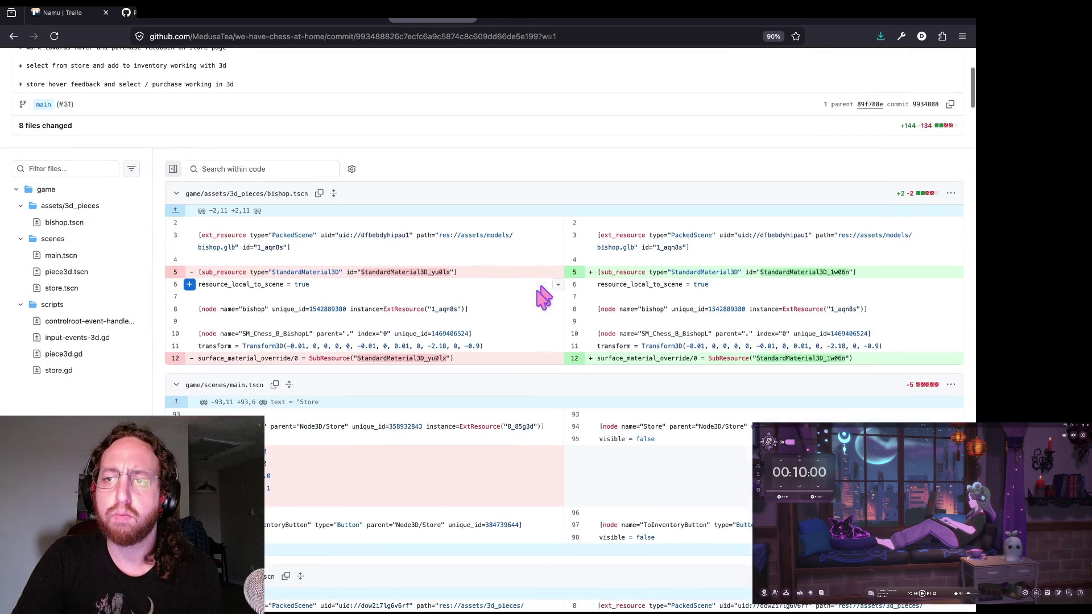
scroll(543, 297, "down", 1)
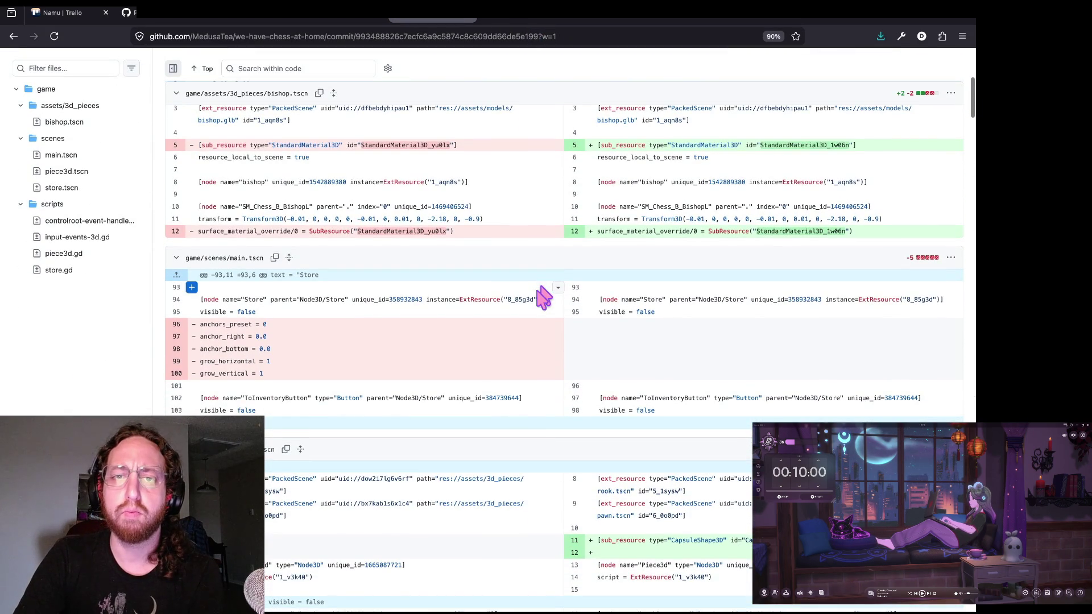
scroll(543, 297, "down", 4)
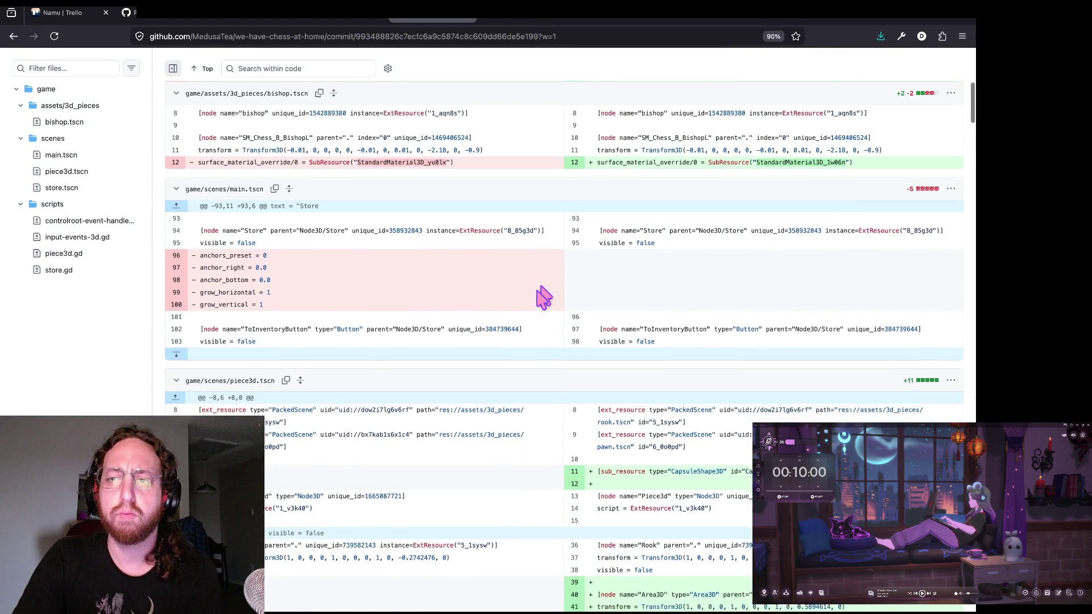
scroll(544, 297, "down", 2)
scroll(544, 296, "down", 3)
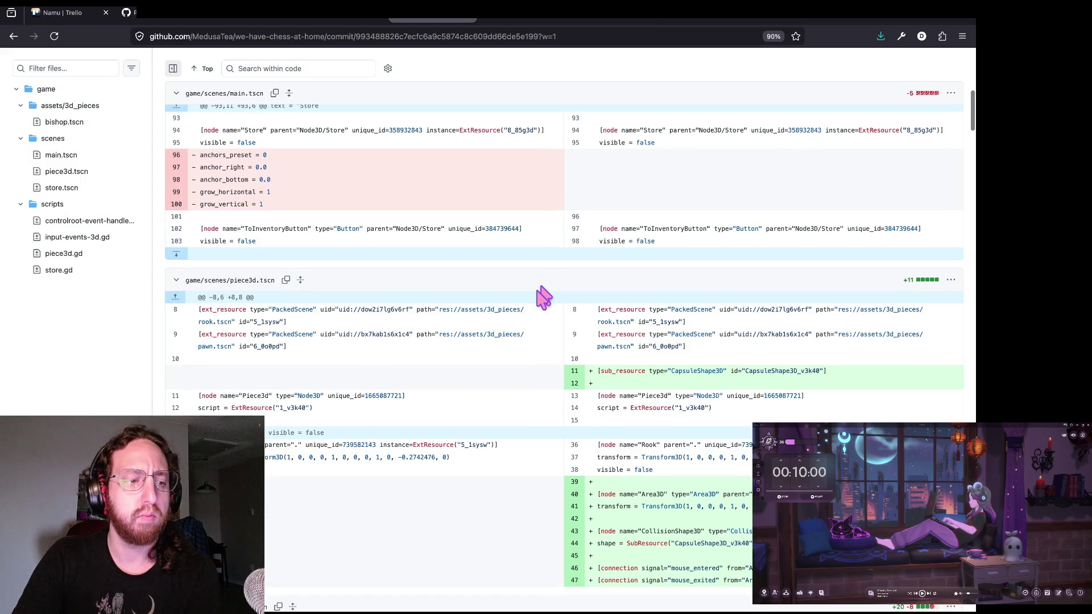
scroll(543, 296, "down", 5)
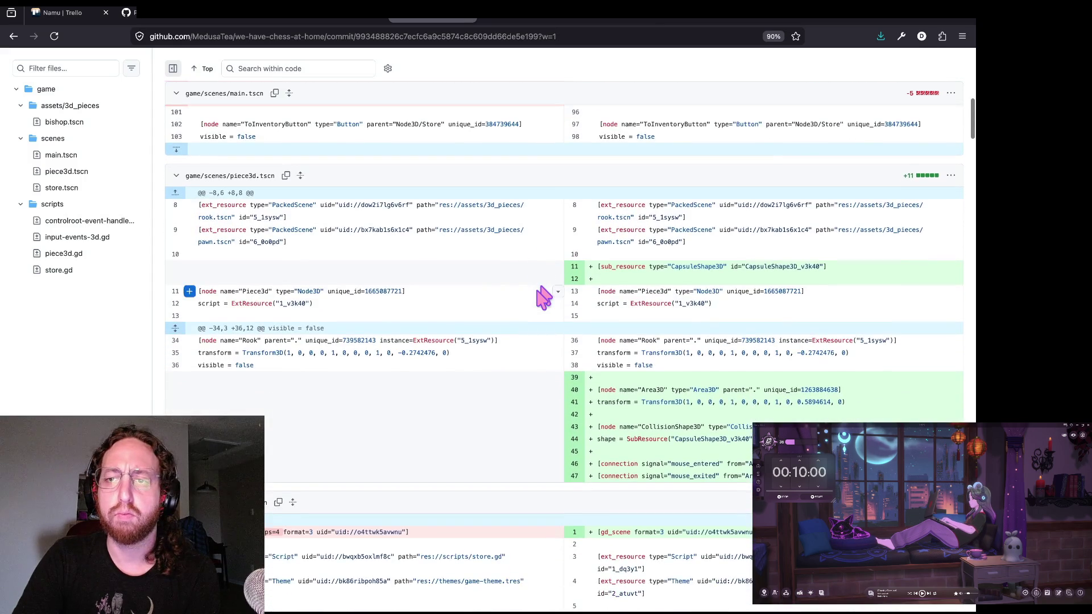
scroll(543, 296, "down", 3)
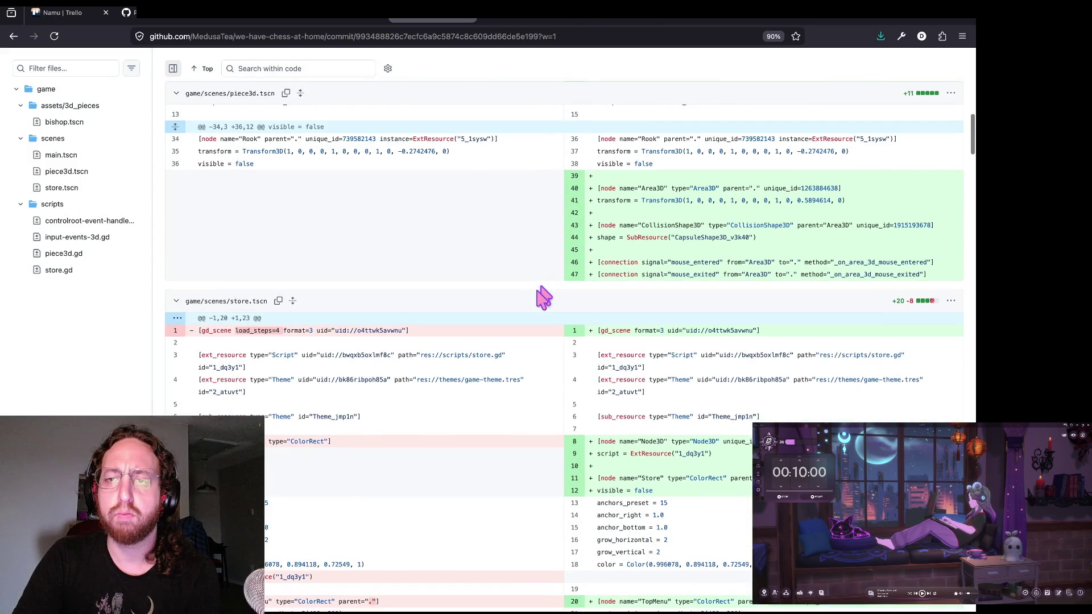
scroll(543, 296, "down", 1)
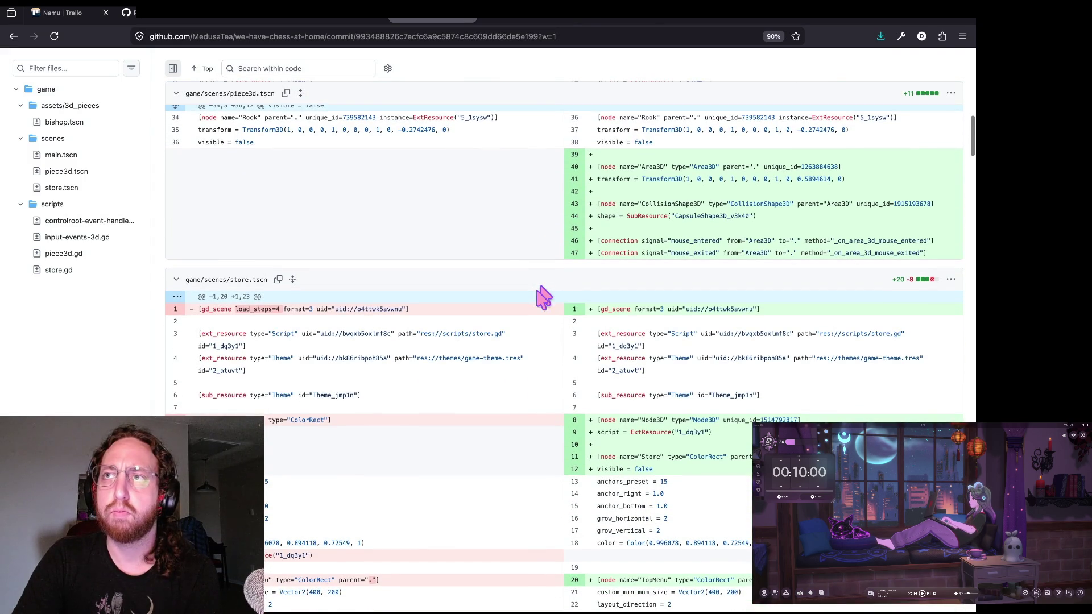
scroll(544, 296, "down", 1)
scroll(543, 297, "down", 1)
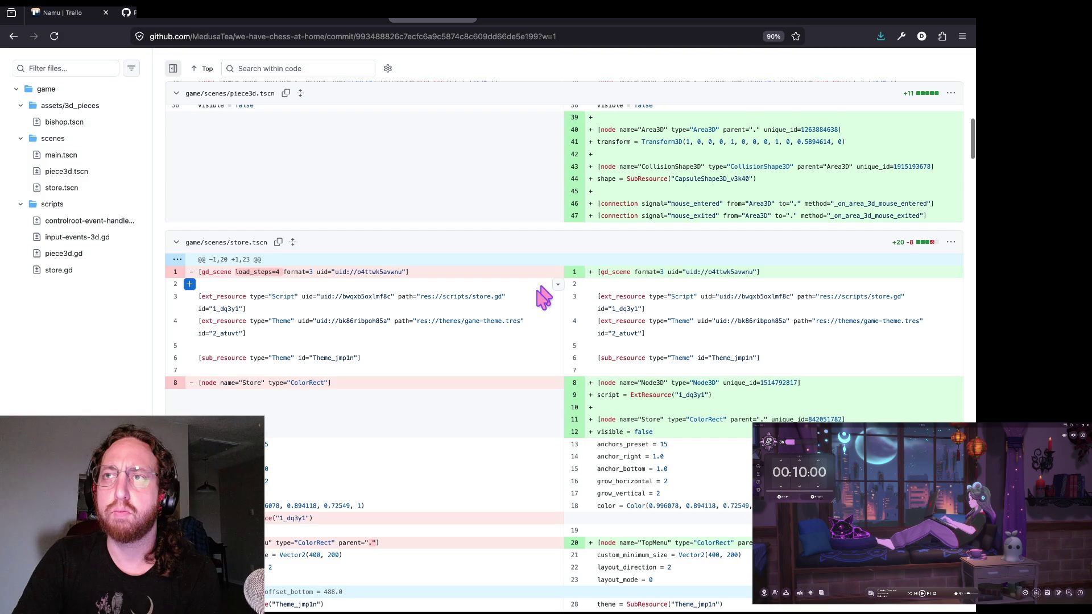
scroll(544, 296, "down", 1)
scroll(543, 297, "down", 5)
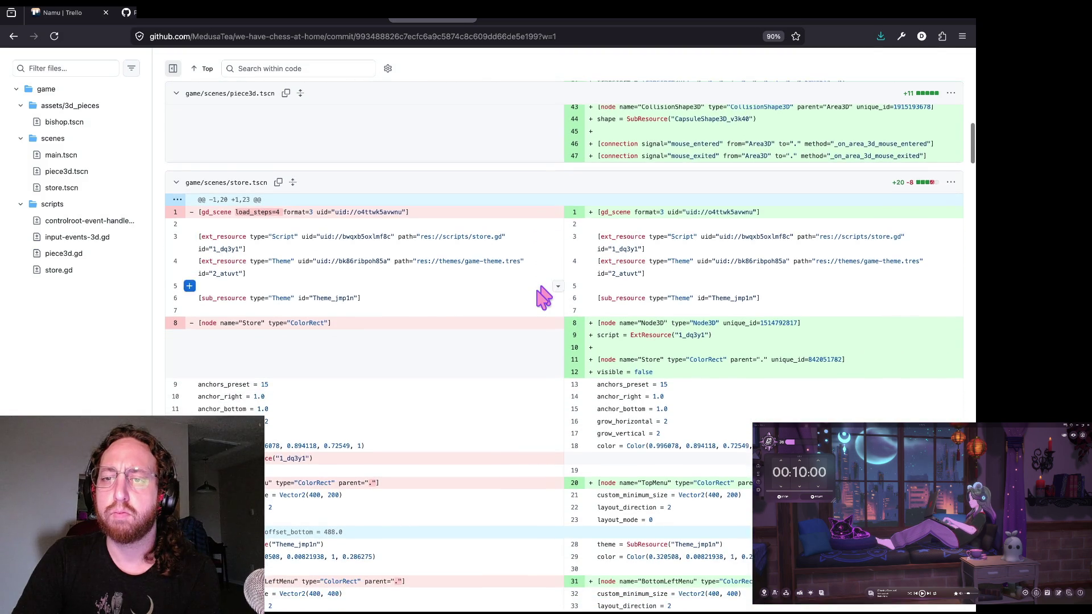
scroll(543, 297, "down", 2)
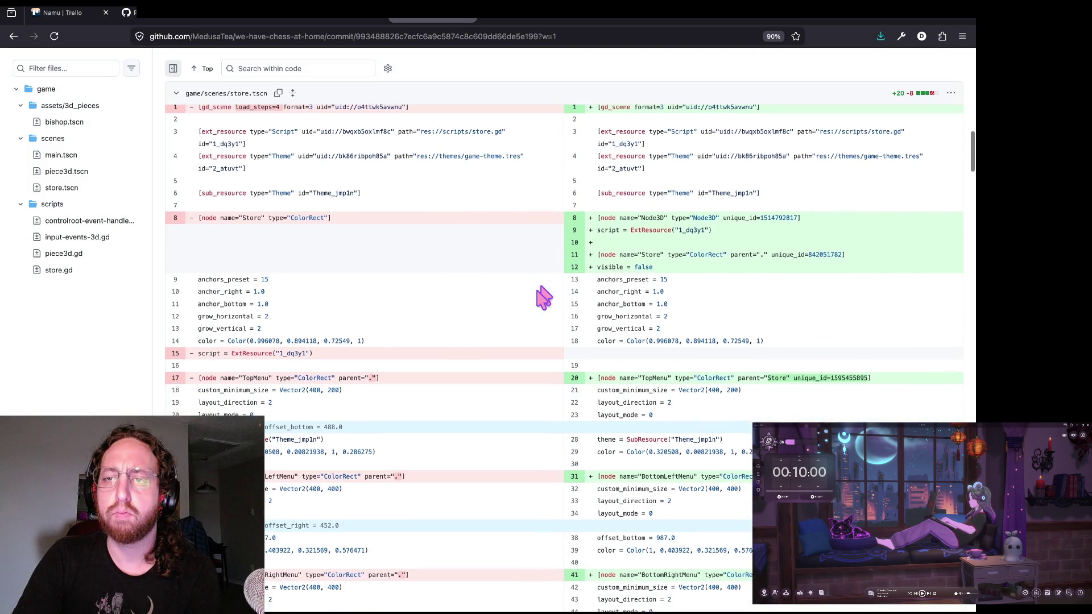
scroll(543, 297, "down", 8)
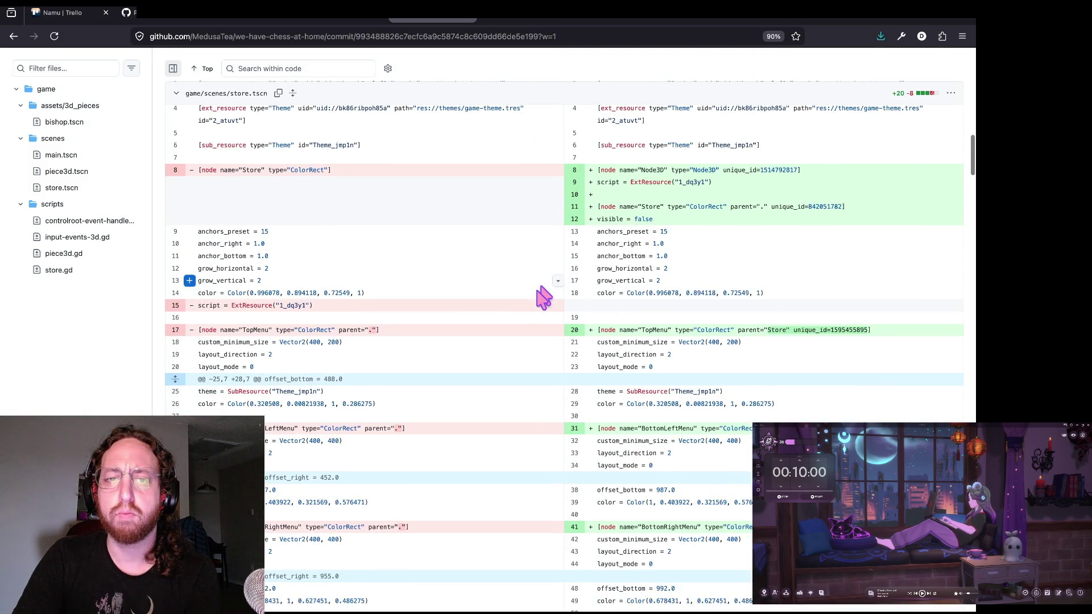
scroll(543, 297, "down", 20)
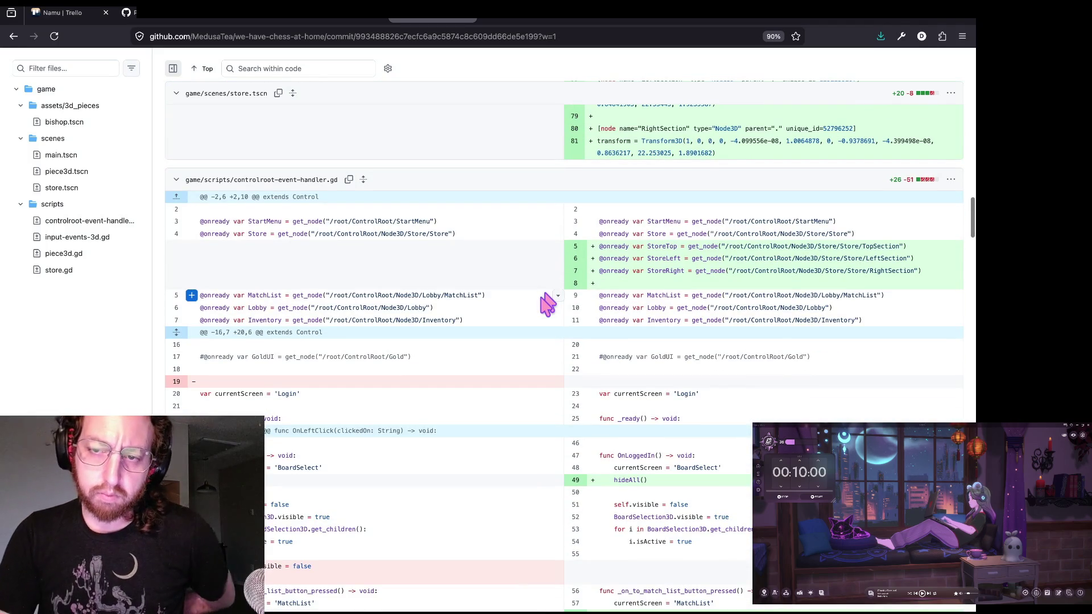
scroll(547, 304, "down", 4)
scroll(548, 304, "down", 20)
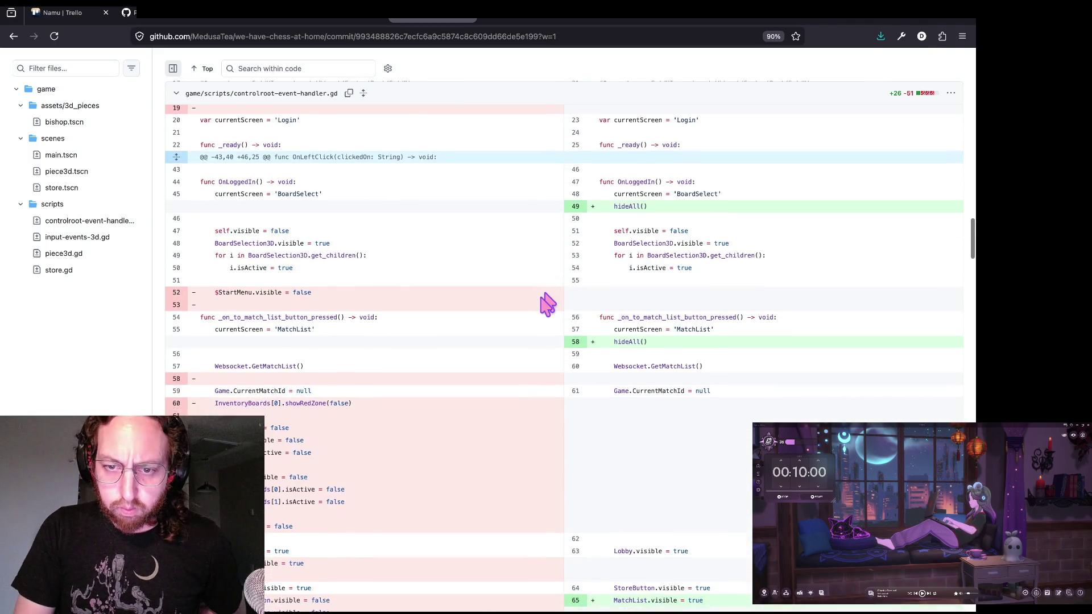
scroll(547, 305, "down", 20)
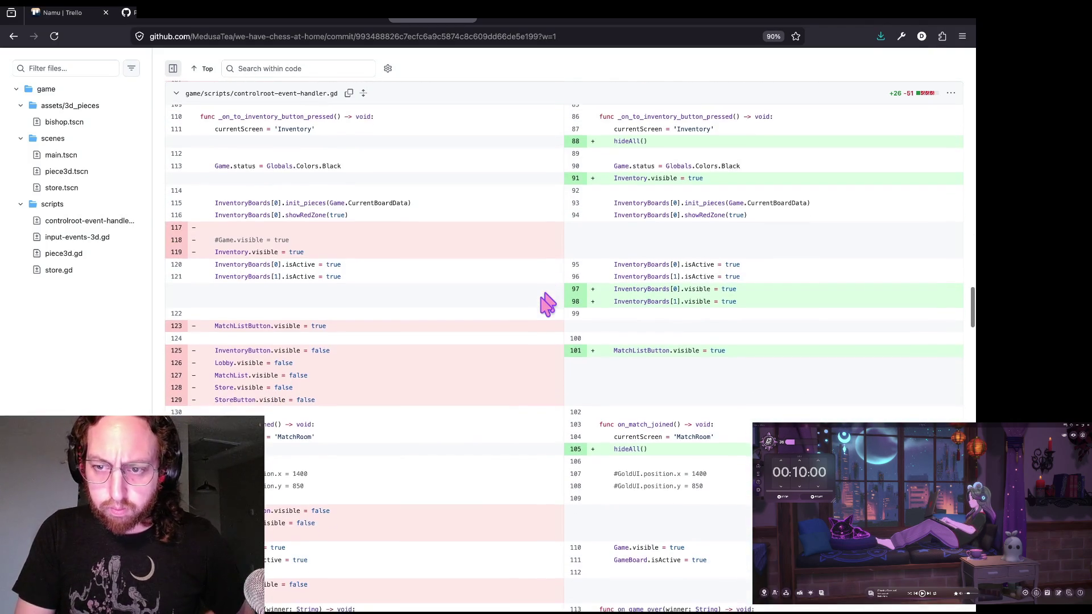
scroll(548, 304, "down", 15)
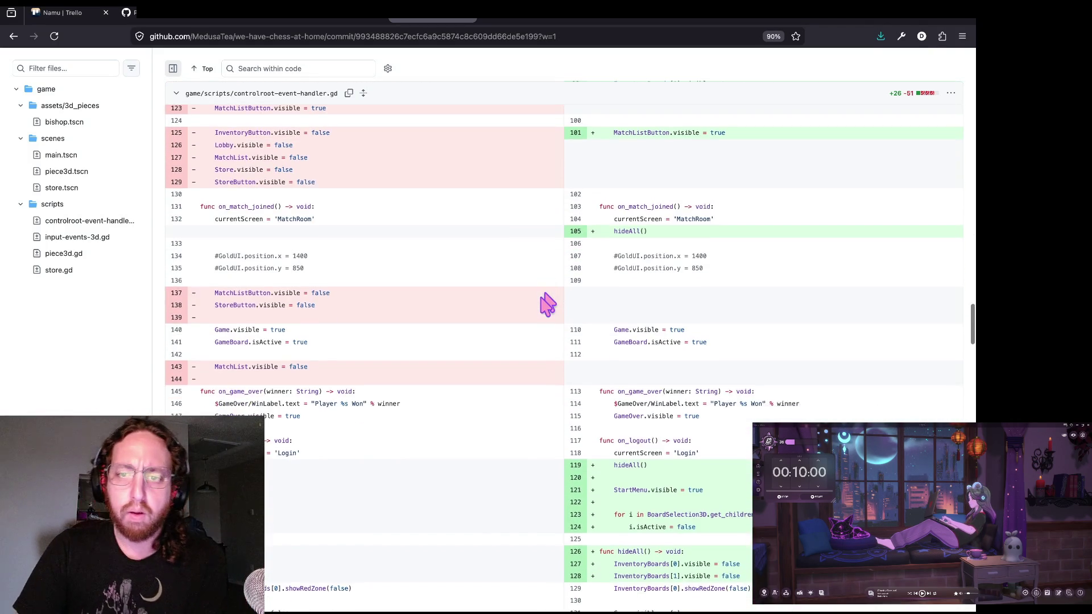
scroll(547, 304, "down", 2)
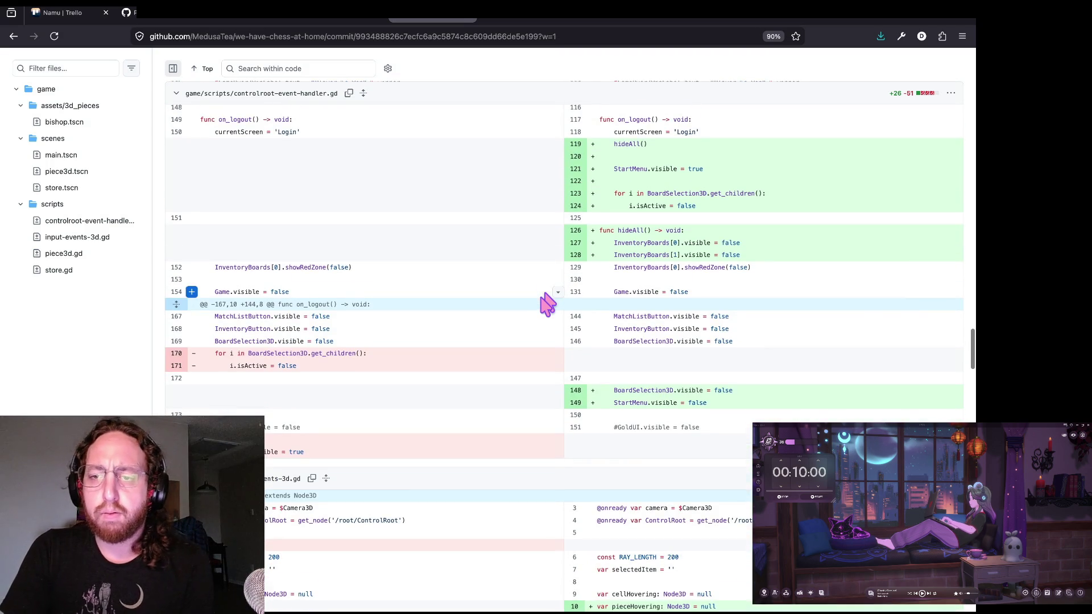
scroll(548, 305, "down", 11)
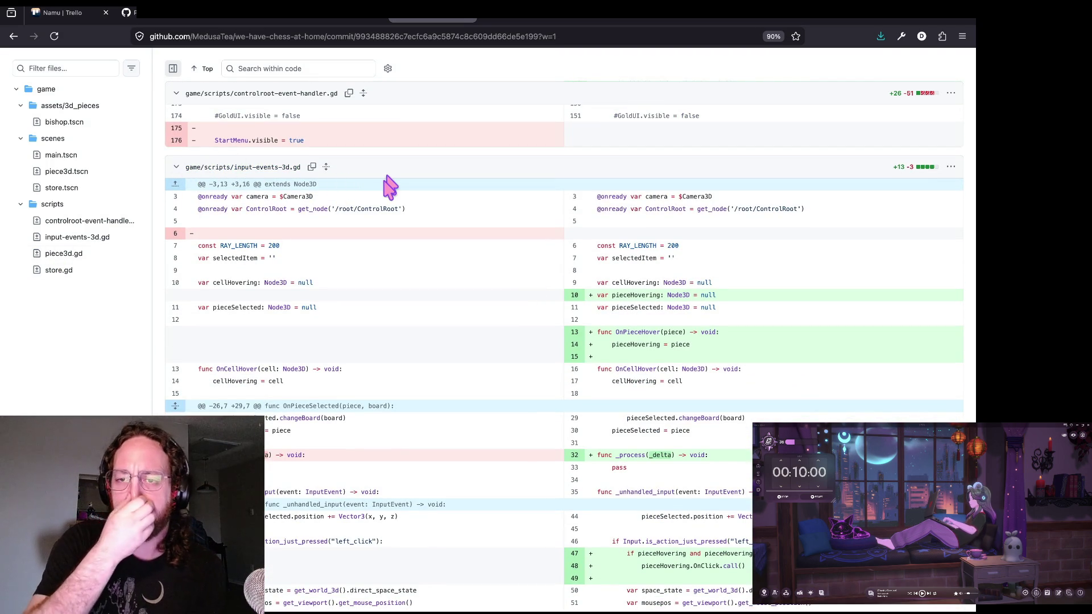
scroll(481, 233, "down", 3)
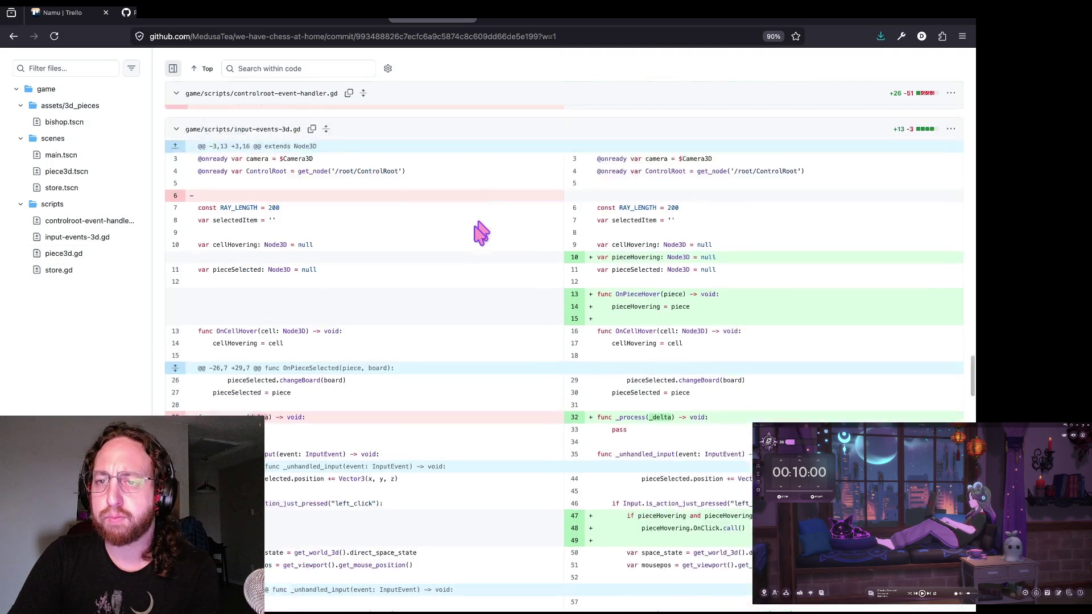
scroll(480, 232, "down", 3)
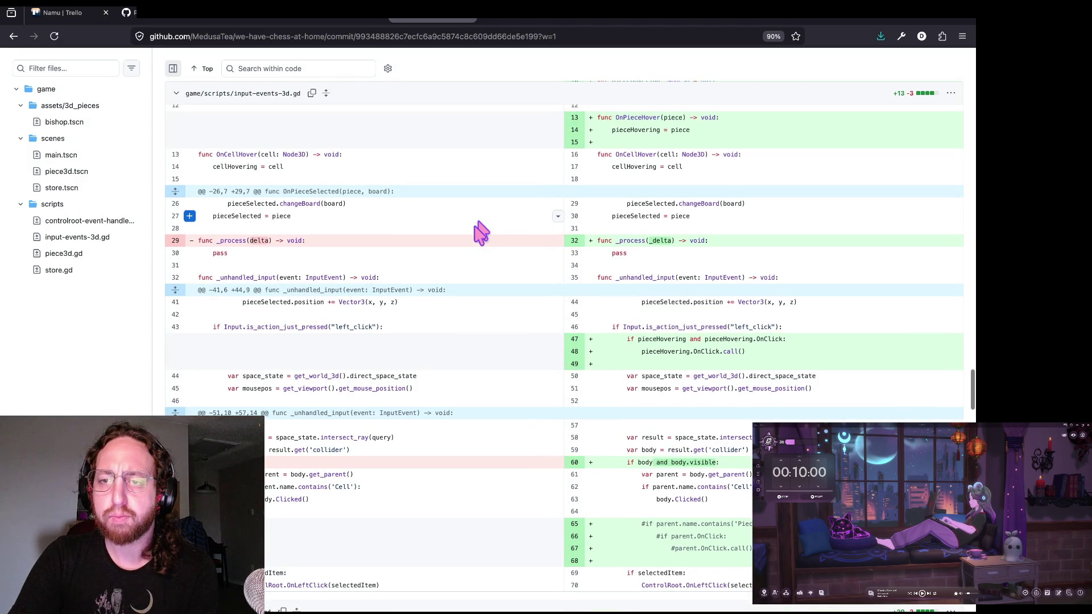
scroll(481, 232, "down", 1)
left_click_drag(586, 319, 753, 318)
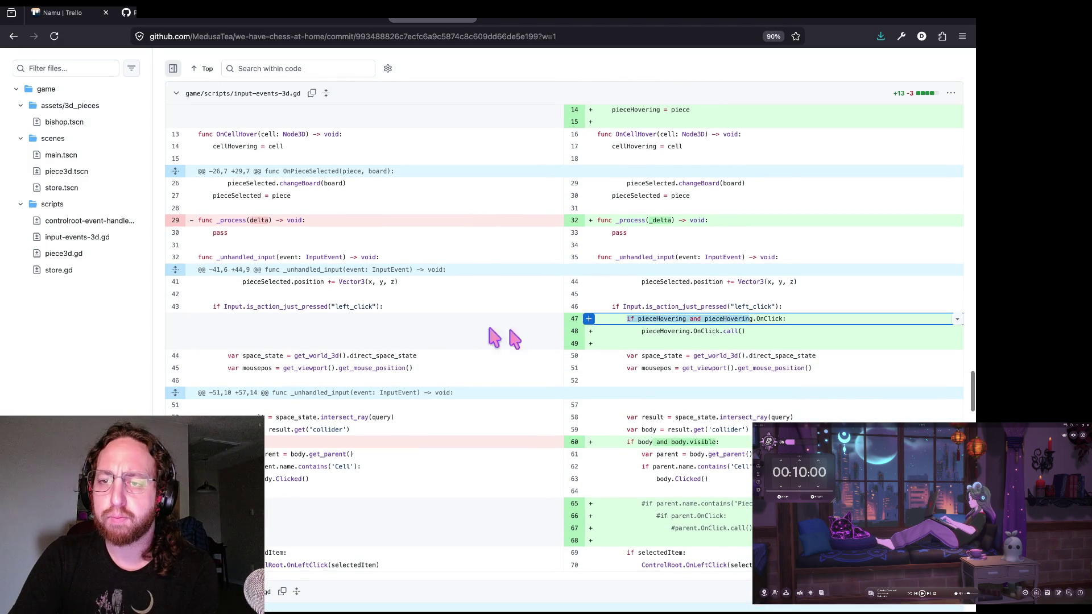
scroll(462, 339, "down", 1)
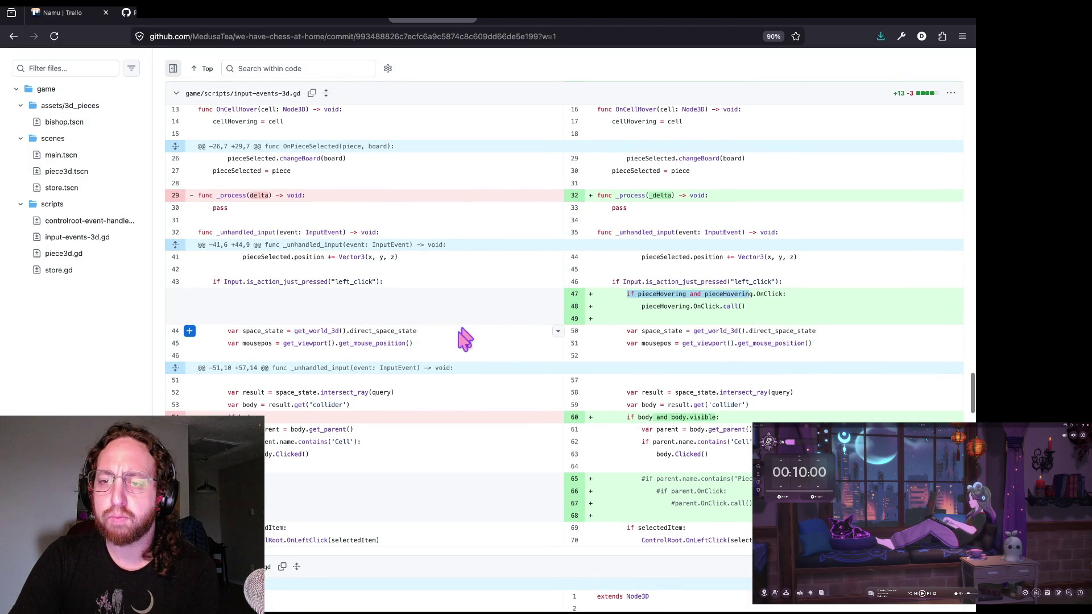
scroll(463, 339, "down", 1)
scroll(463, 340, "down", 8)
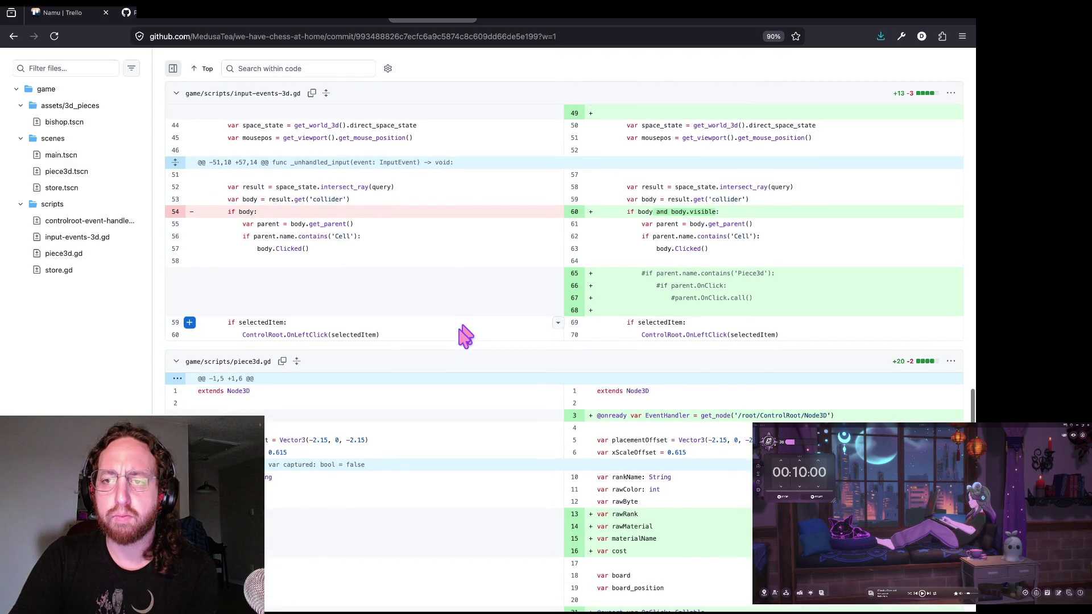
scroll(464, 340, "up", 8)
scroll(464, 339, "down", 16)
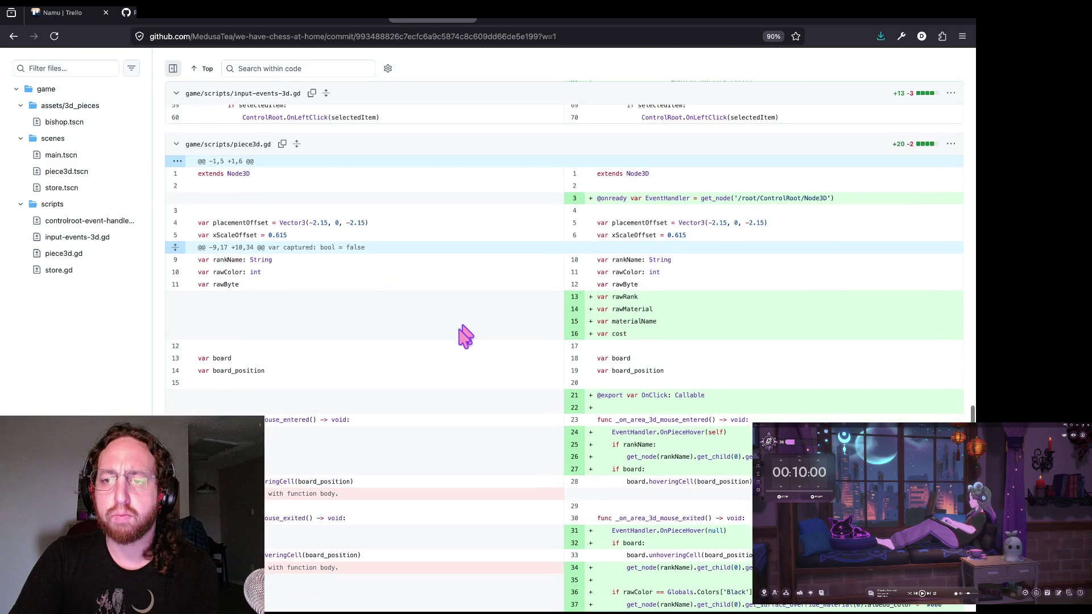
scroll(463, 337, "down", 8)
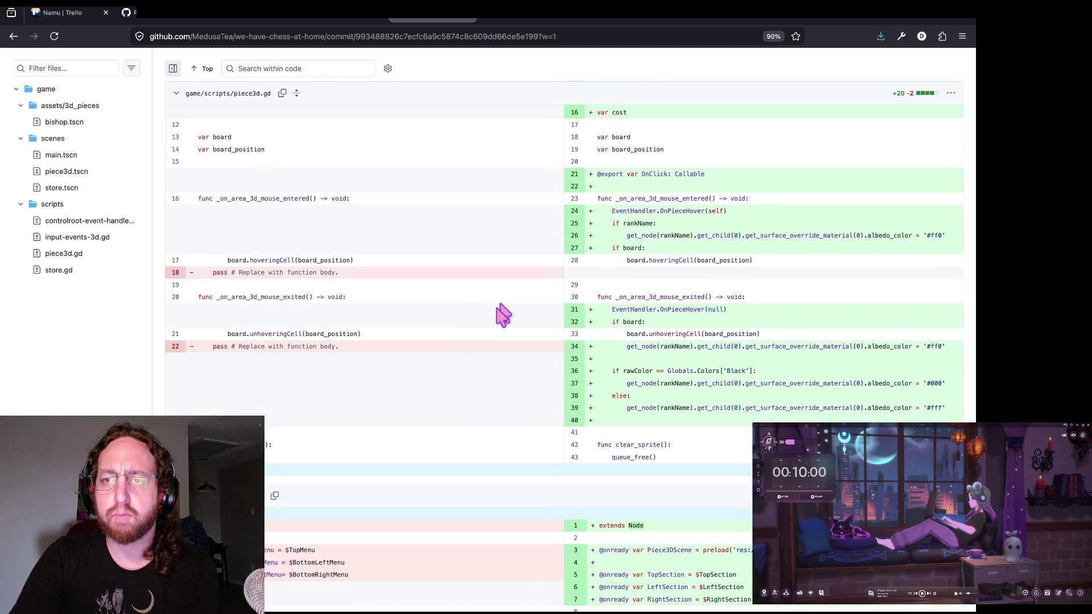
scroll(504, 314, "up", 7)
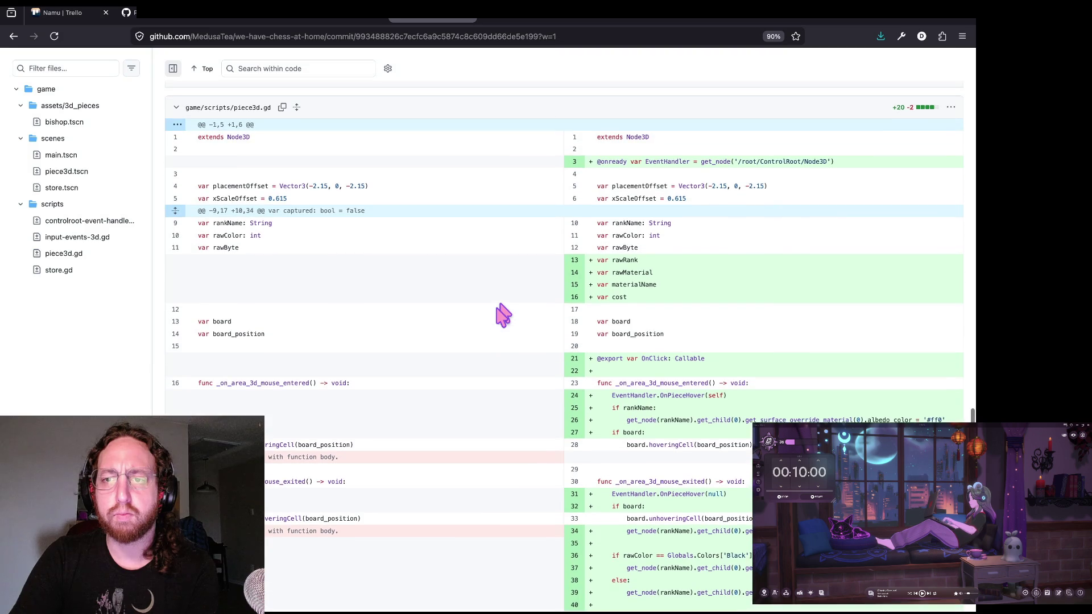
scroll(503, 315, "down", 2)
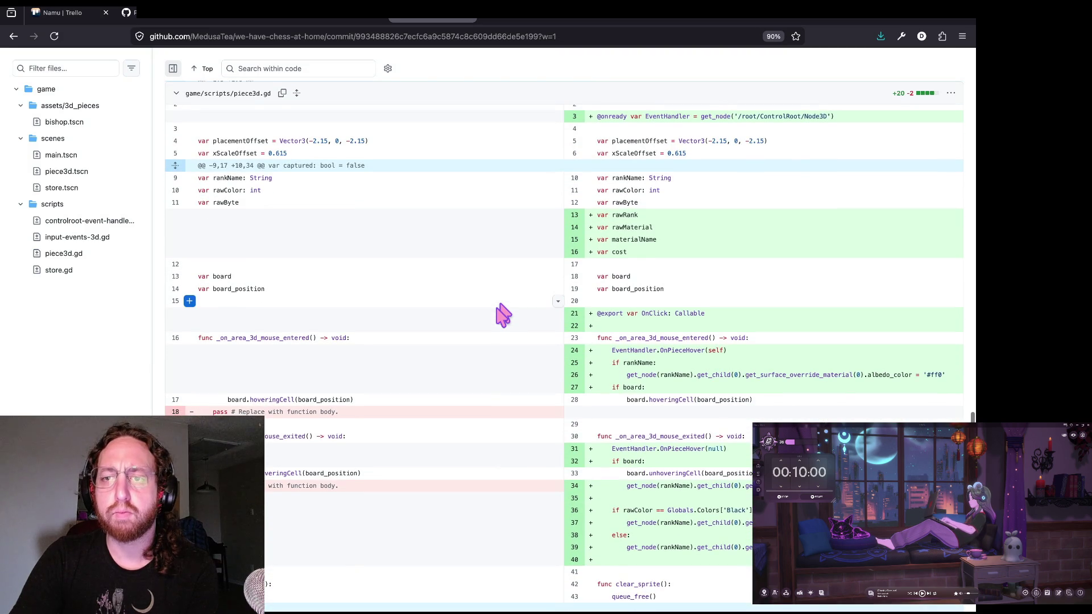
scroll(503, 315, "up", 1)
scroll(504, 314, "down", 3)
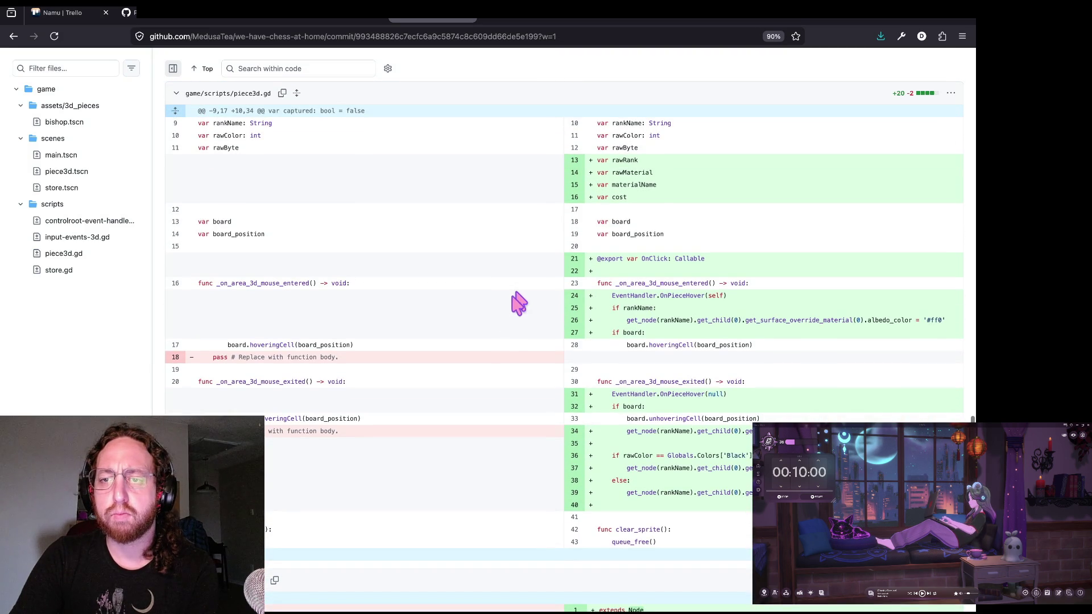
scroll(533, 313, "down", 1)
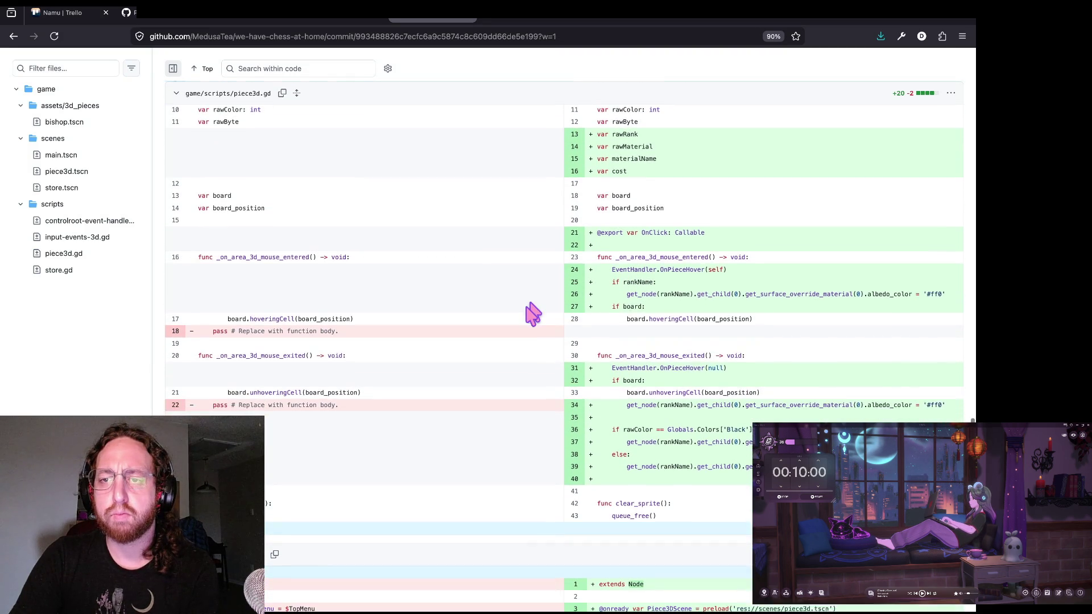
scroll(533, 313, "up", 10)
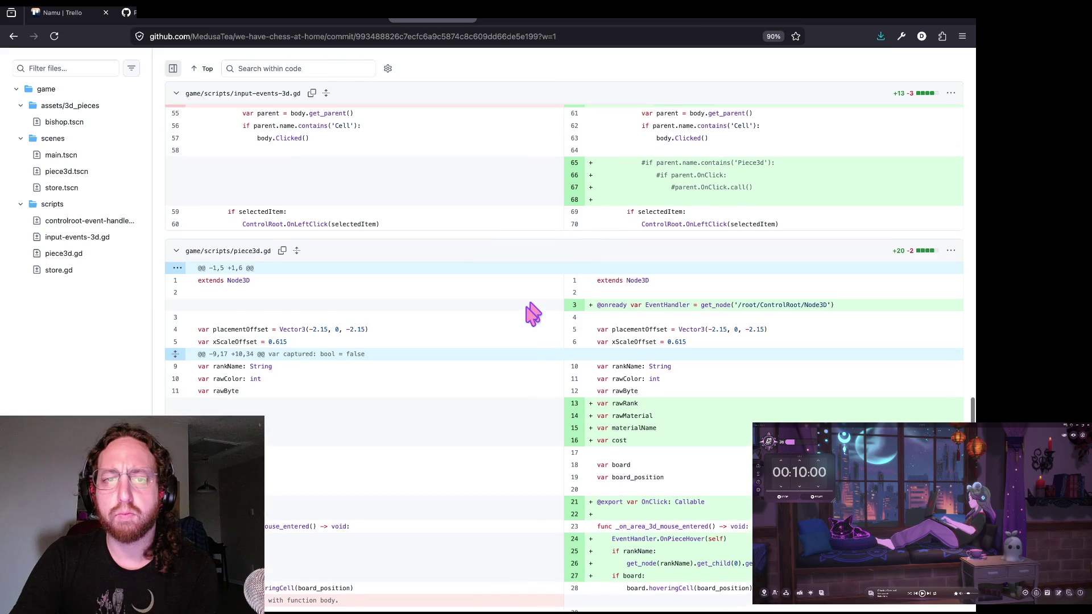
scroll(509, 442, "down", 8)
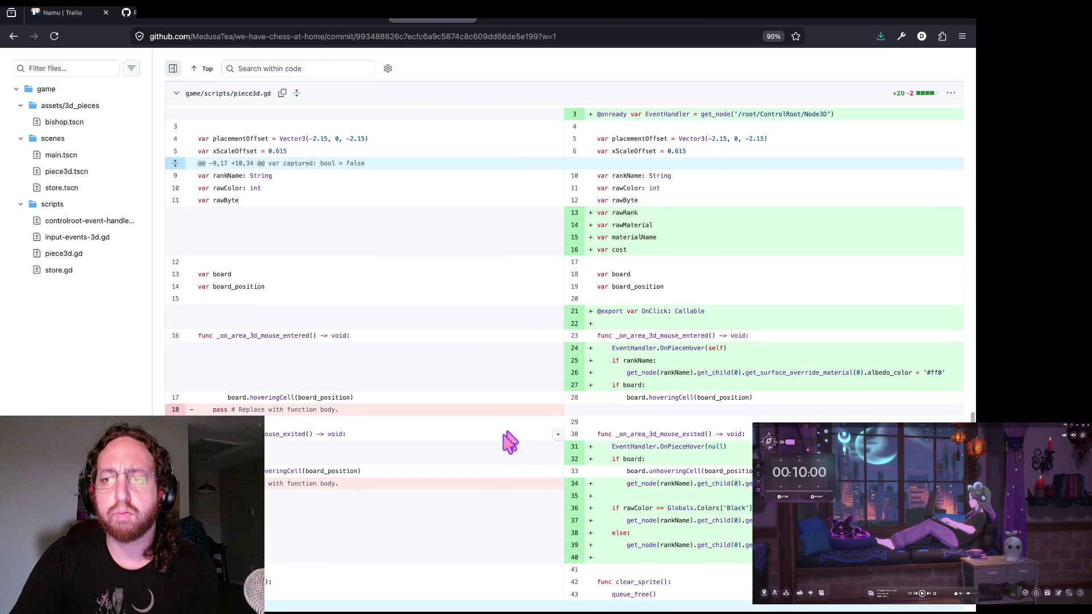
scroll(509, 442, "down", 5)
scroll(510, 442, "down", 7)
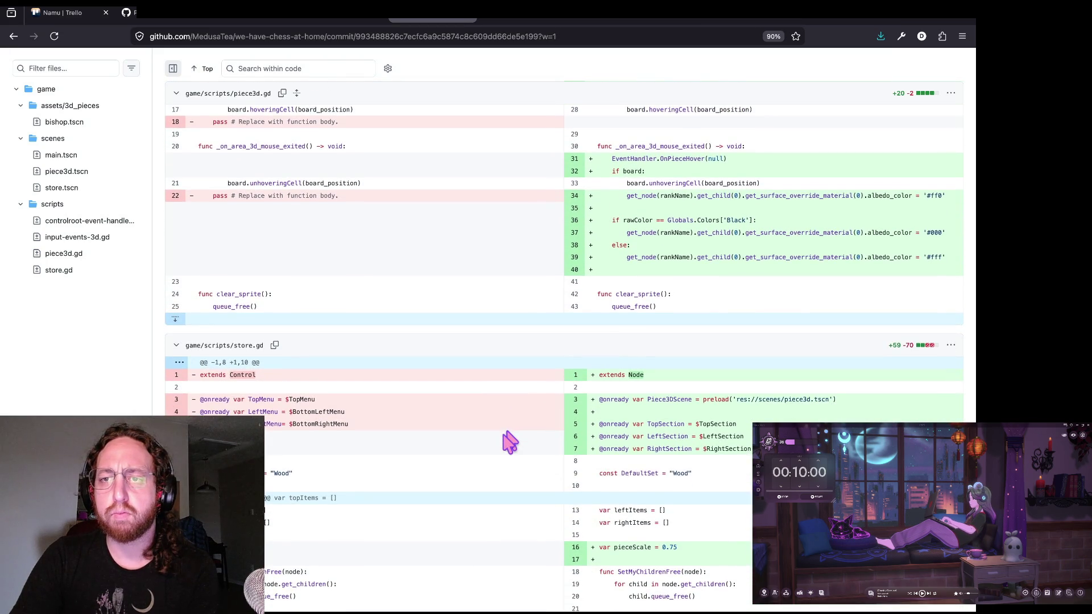
scroll(510, 442, "up", 2)
scroll(511, 442, "up", 1)
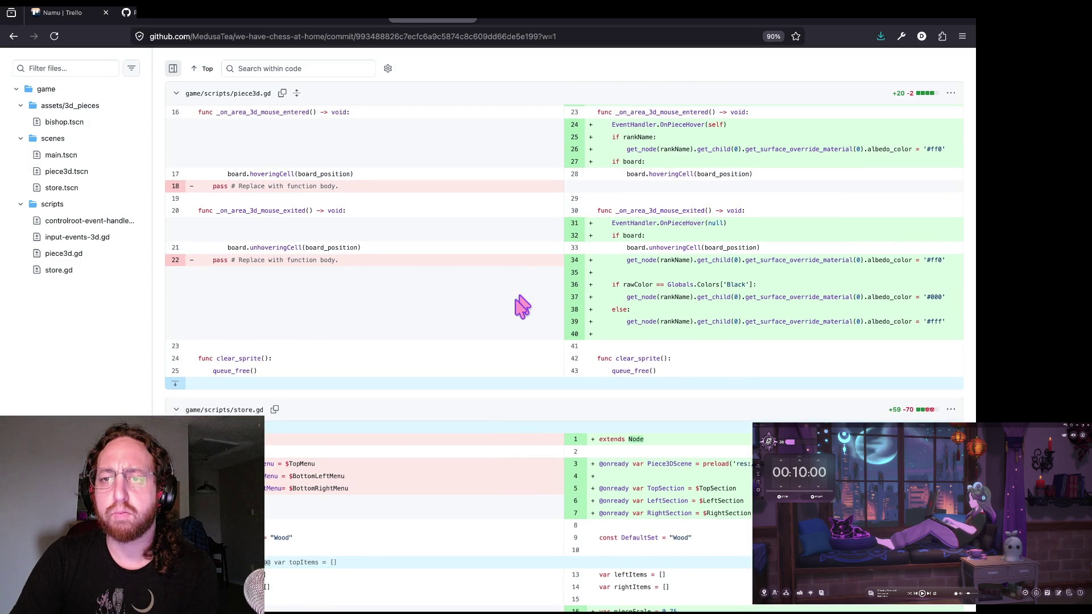
scroll(518, 302, "down", 2)
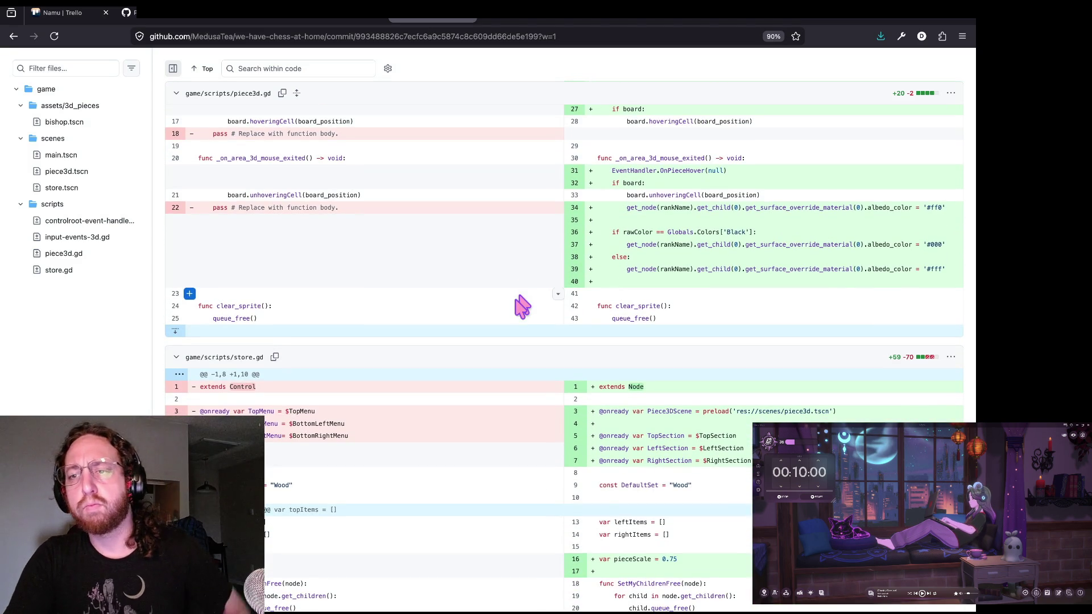
scroll(522, 307, "down", 10)
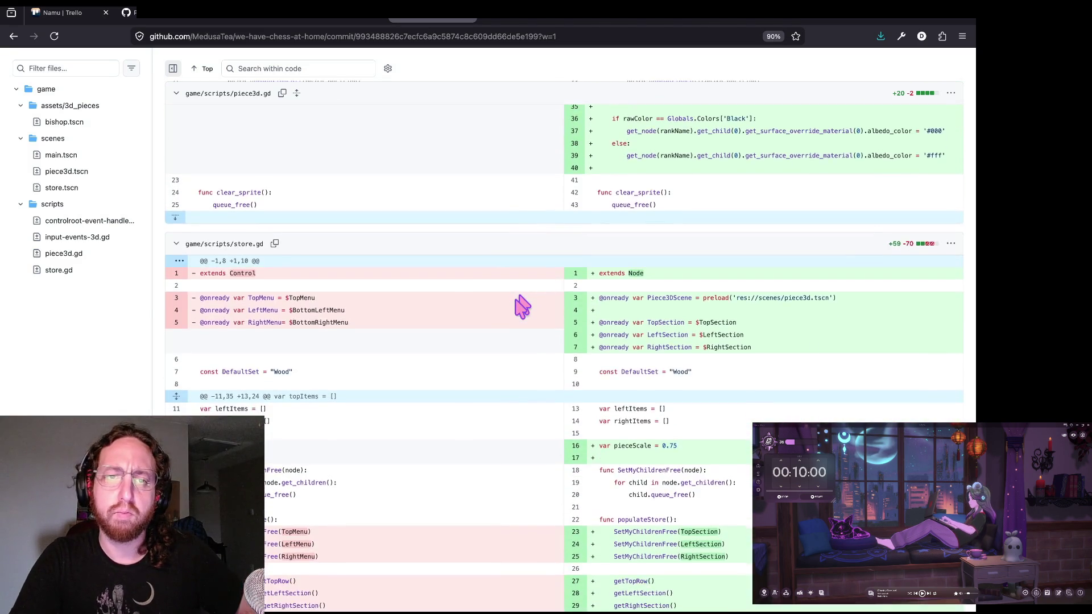
scroll(522, 308, "down", 5)
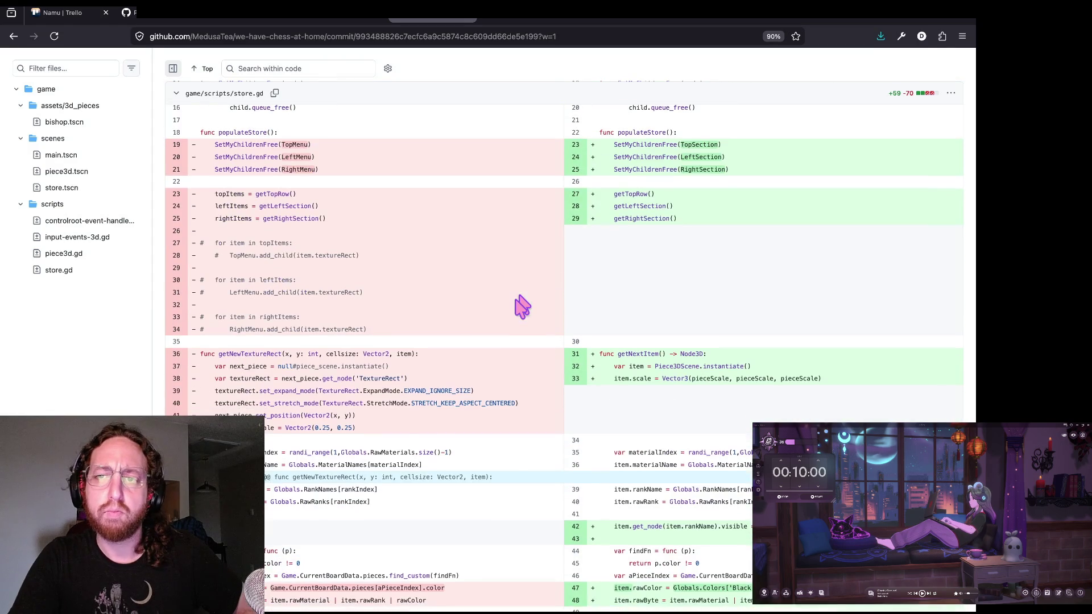
scroll(522, 307, "down", 1)
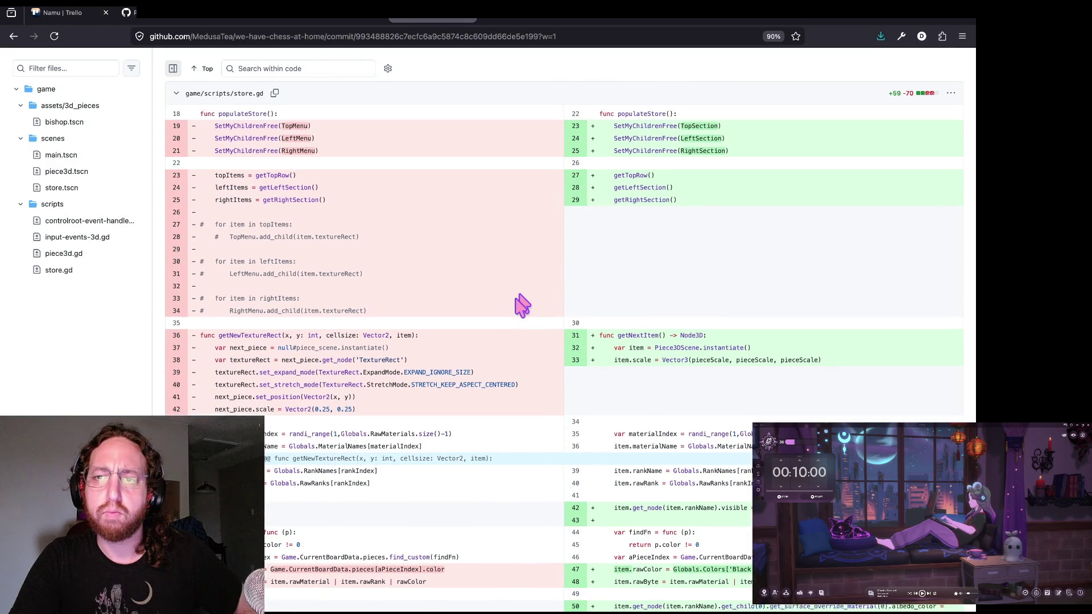
scroll(522, 306, "down", 1)
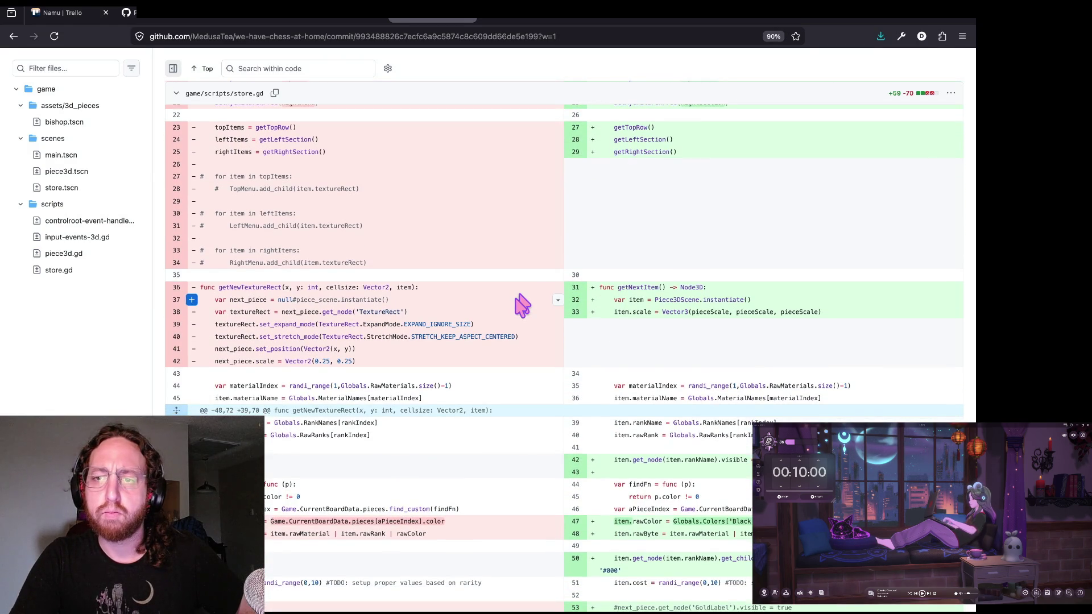
scroll(523, 305, "down", 2)
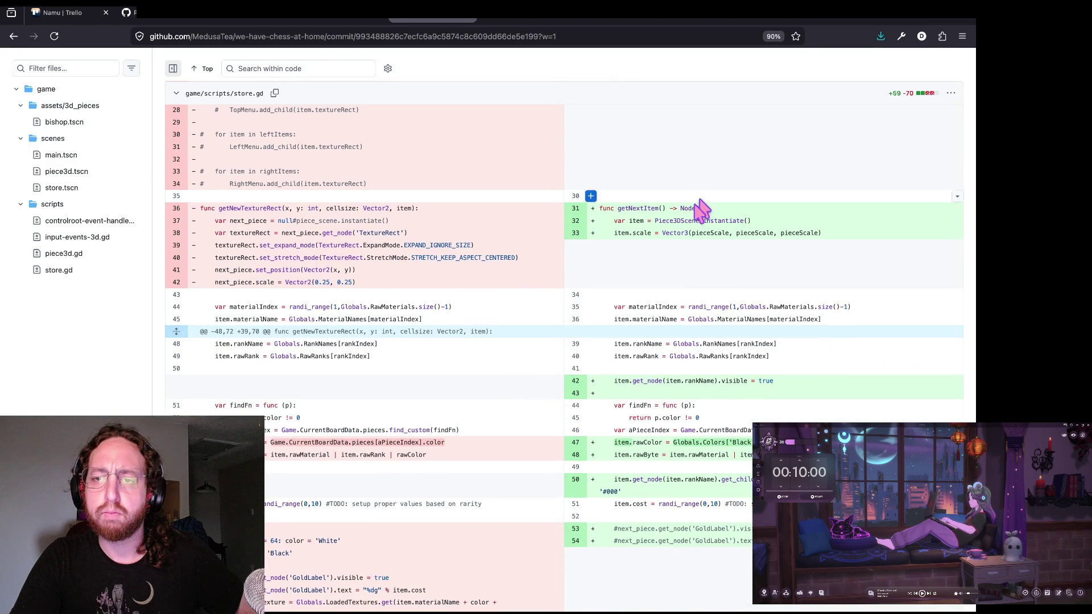
scroll(542, 303, "down", 6)
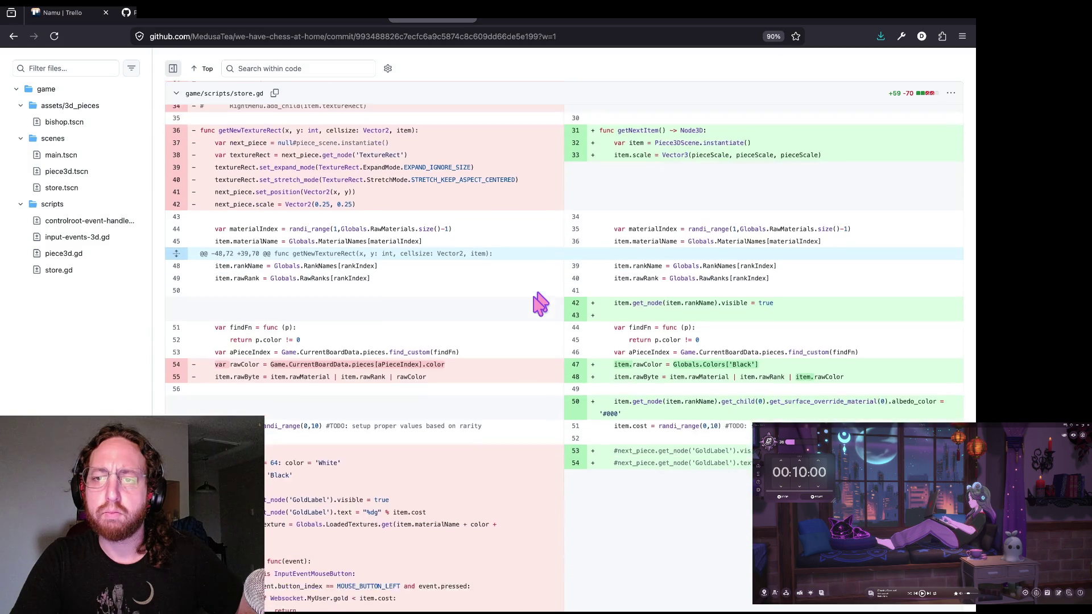
scroll(539, 304, "down", 14)
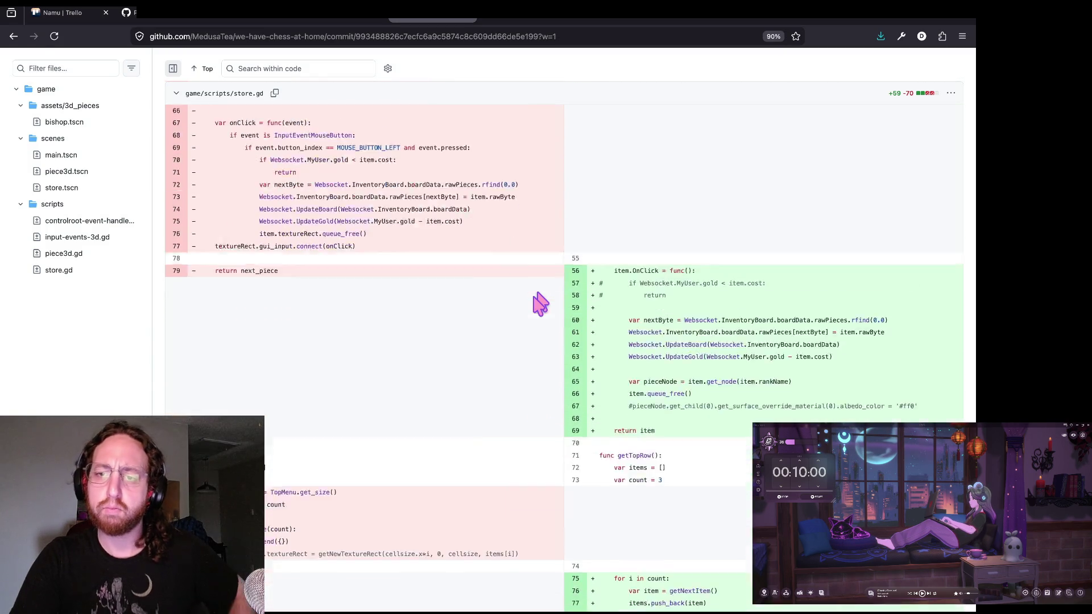
scroll(541, 305, "down", 12)
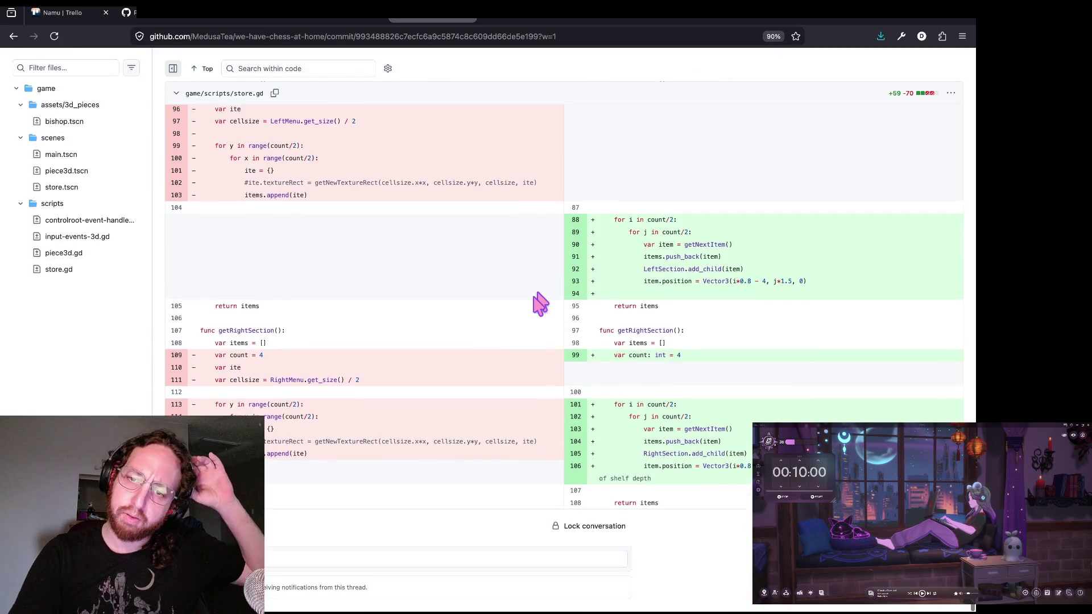
scroll(540, 304, "up", 20)
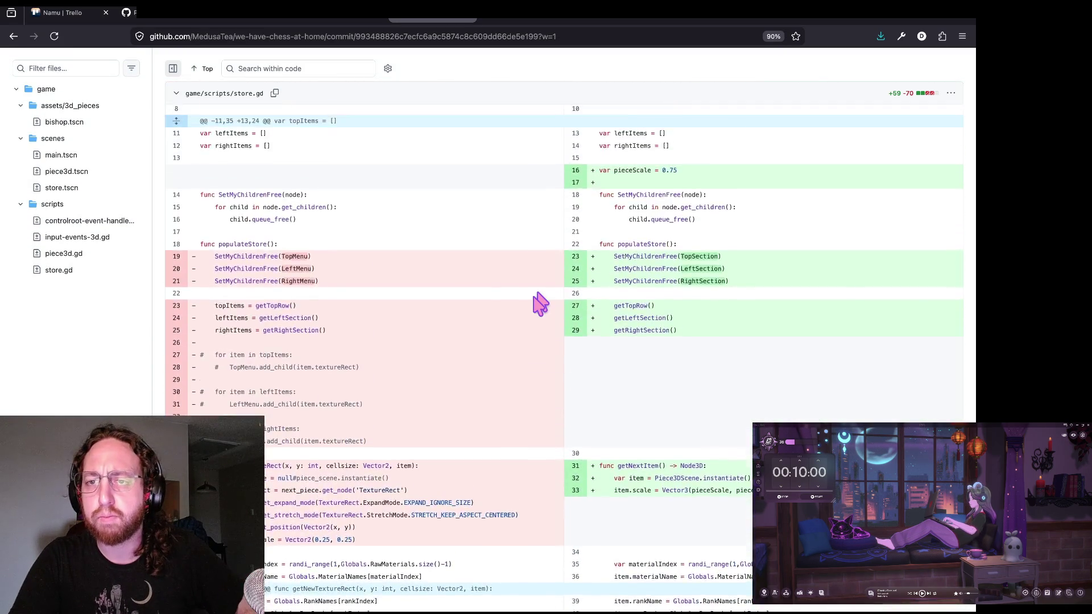
scroll(539, 303, "up", 5)
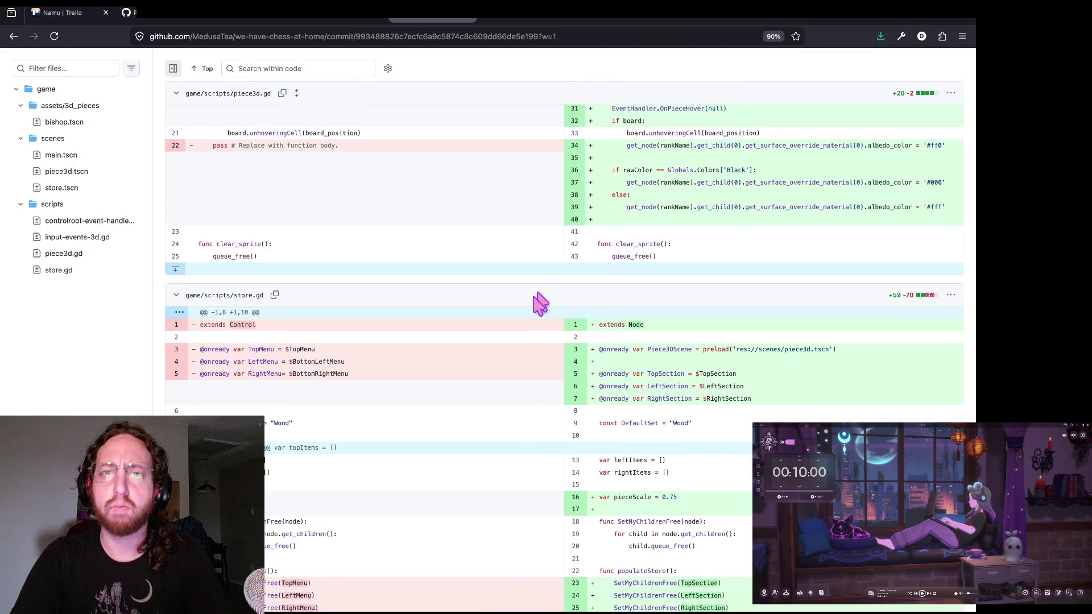
key("super+Tab")
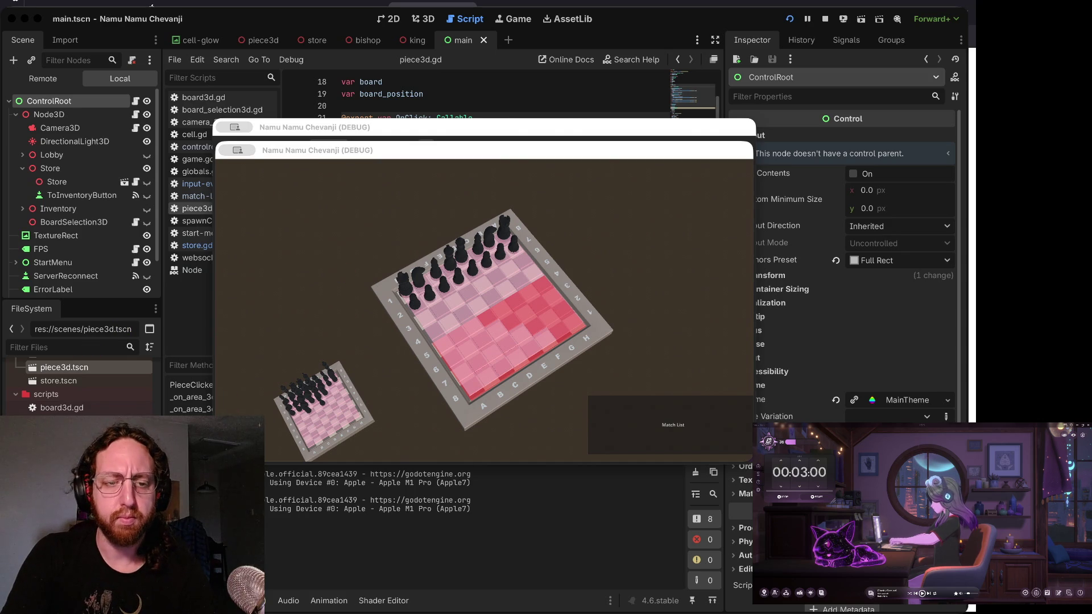
- Focus the running game's debug window showing its Username field and Submit button
left_click(310, 184)
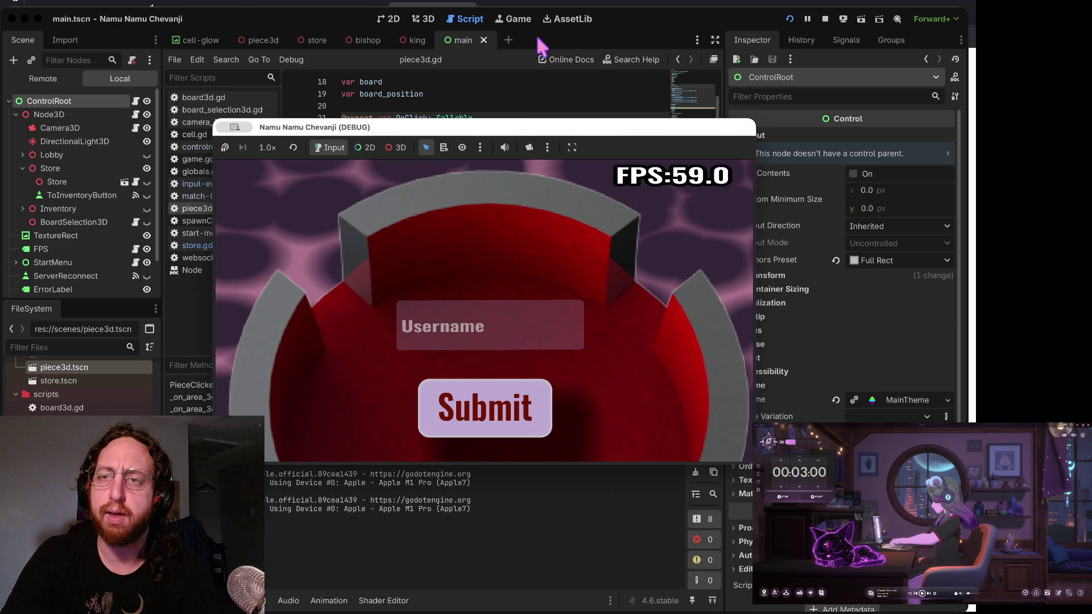
- Stop the game, review piece3d.gd's exit handler around lines 35–39, and switch to input-events-3d.gd
left_click(825, 19)
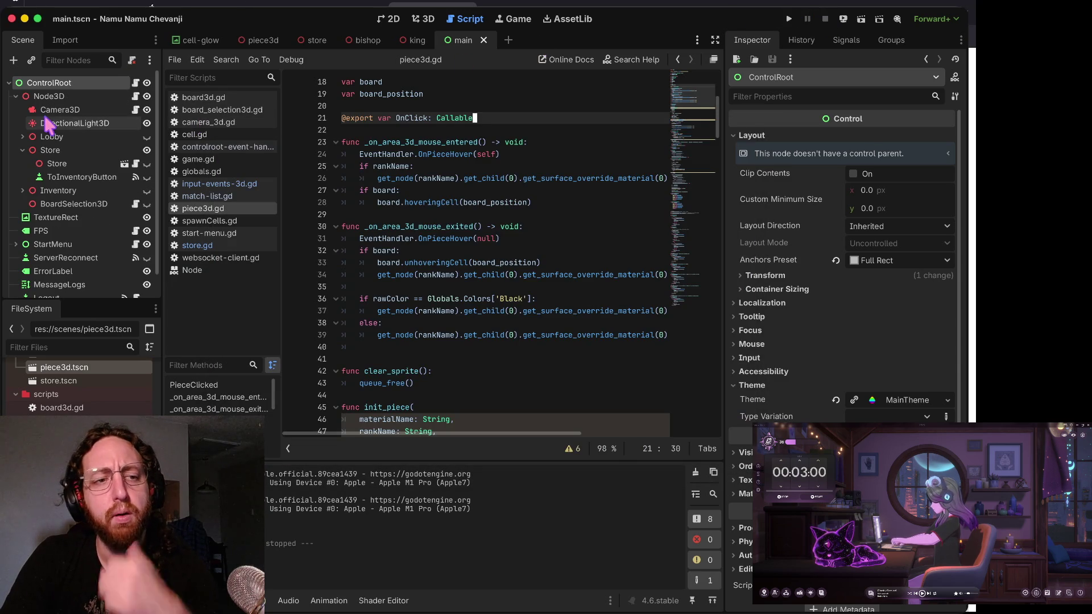
left_click(74, 123)
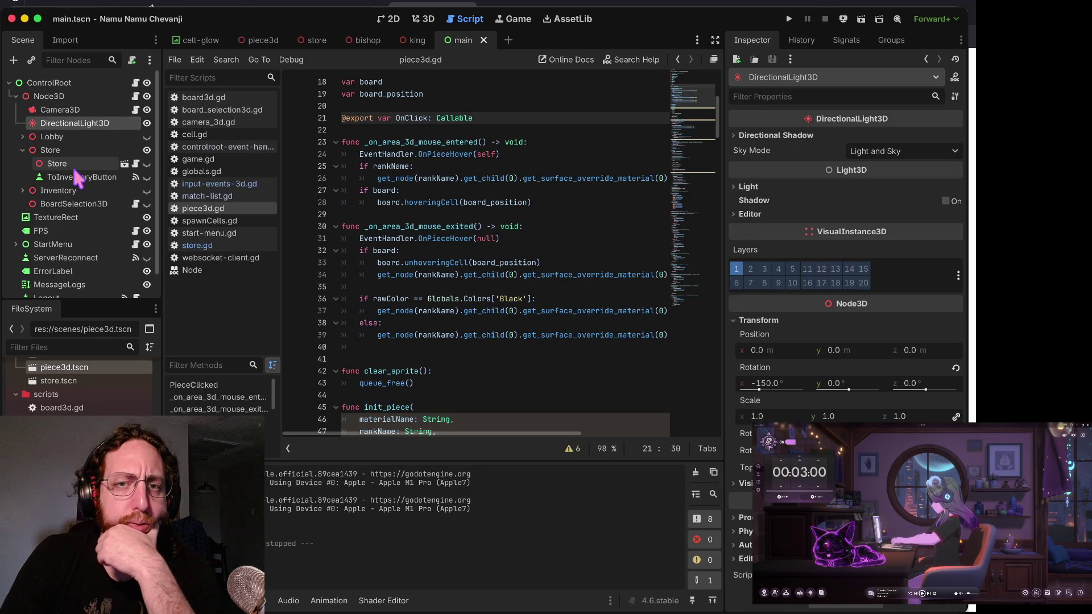
left_click(447, 287)
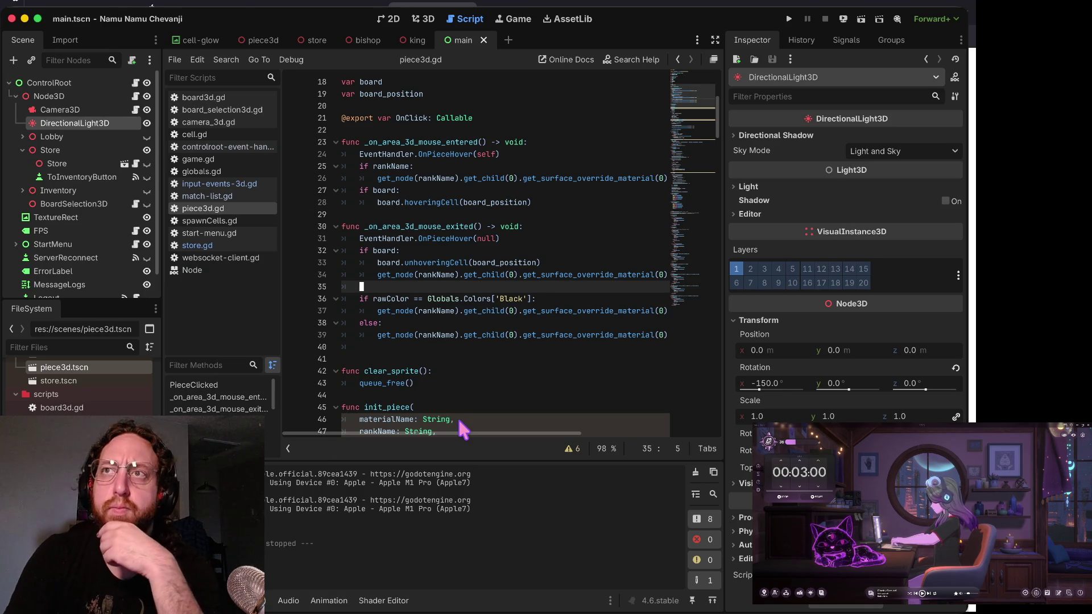
key("Down")
key("Down")
key("Down")
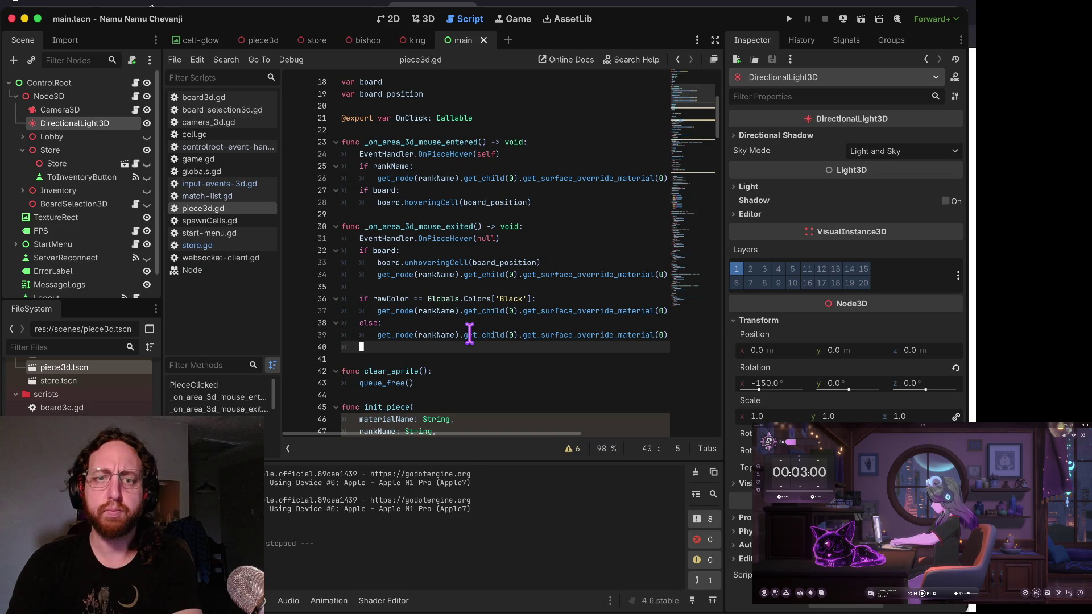
left_click(470, 334)
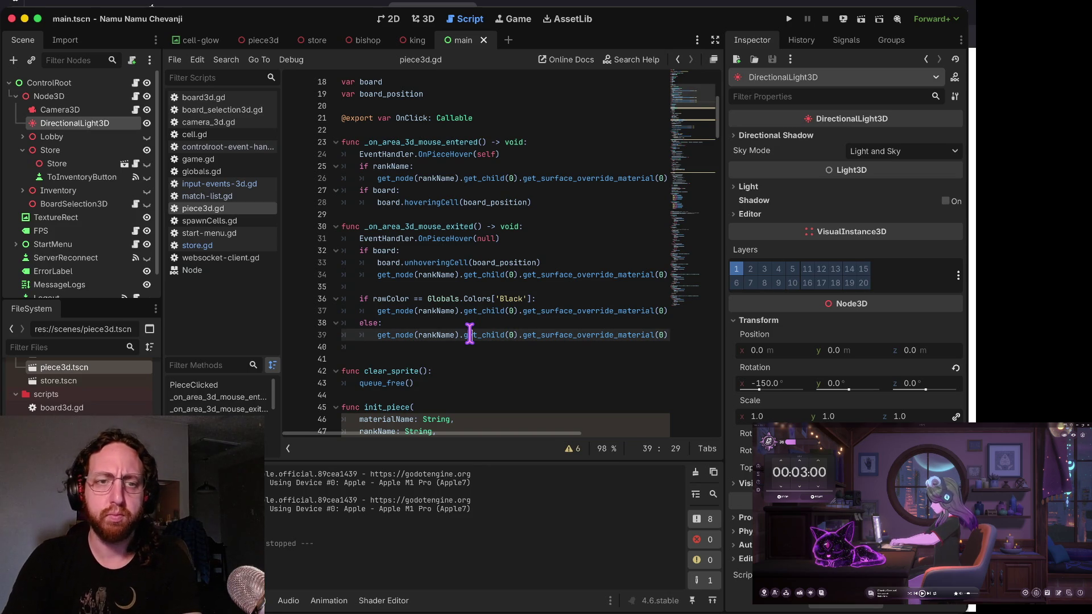
left_click(233, 183)
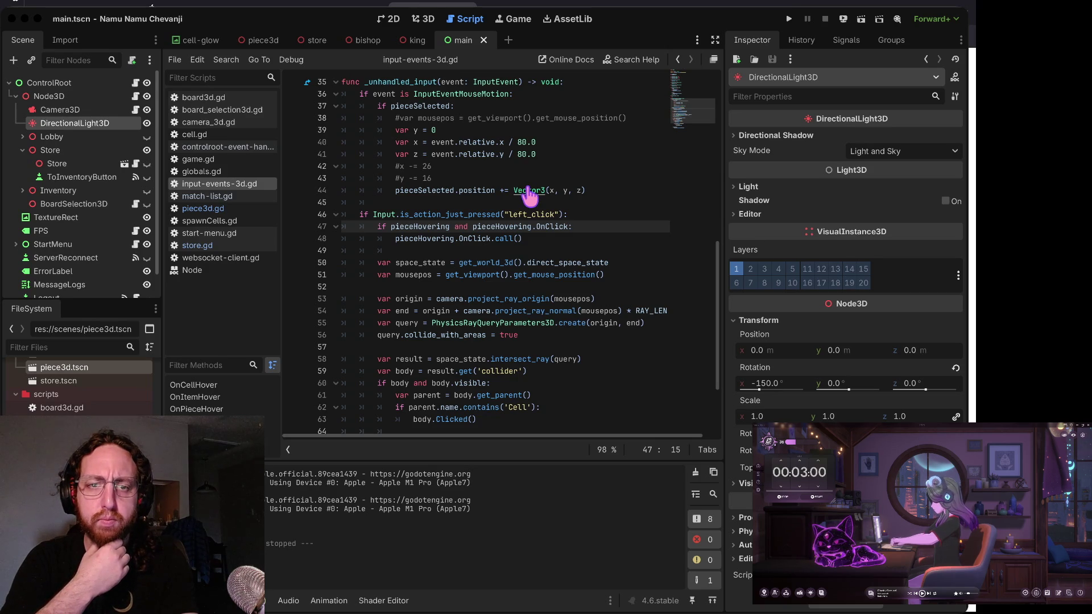
- Widen the script editor past the Inspector divider, step through lines 47–51, and switch to match-list.gd
key("super+Tab")
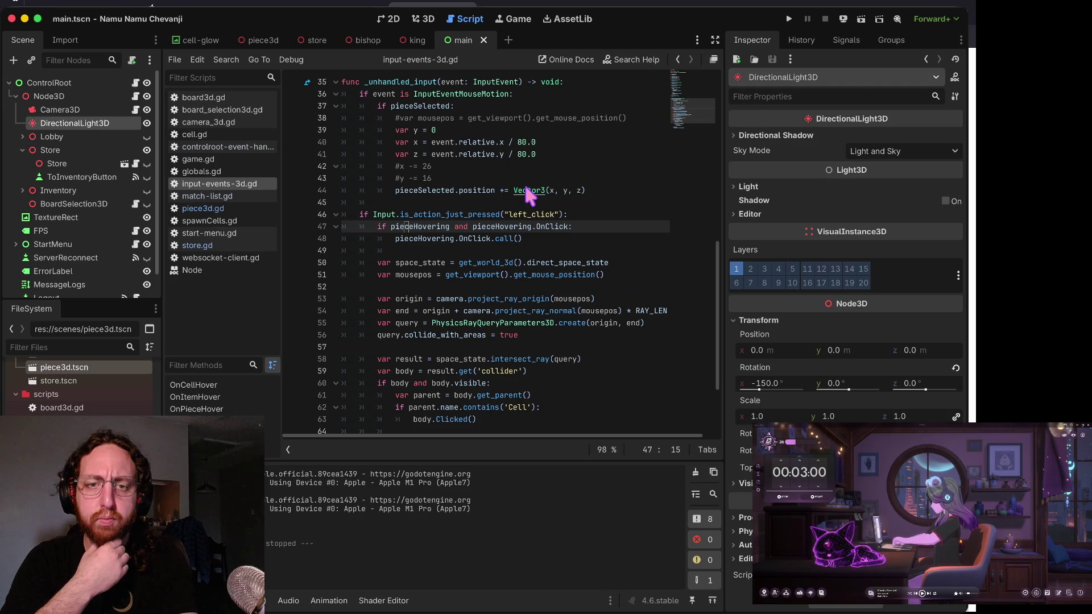
key("Down")
key("Down")
key("Down")
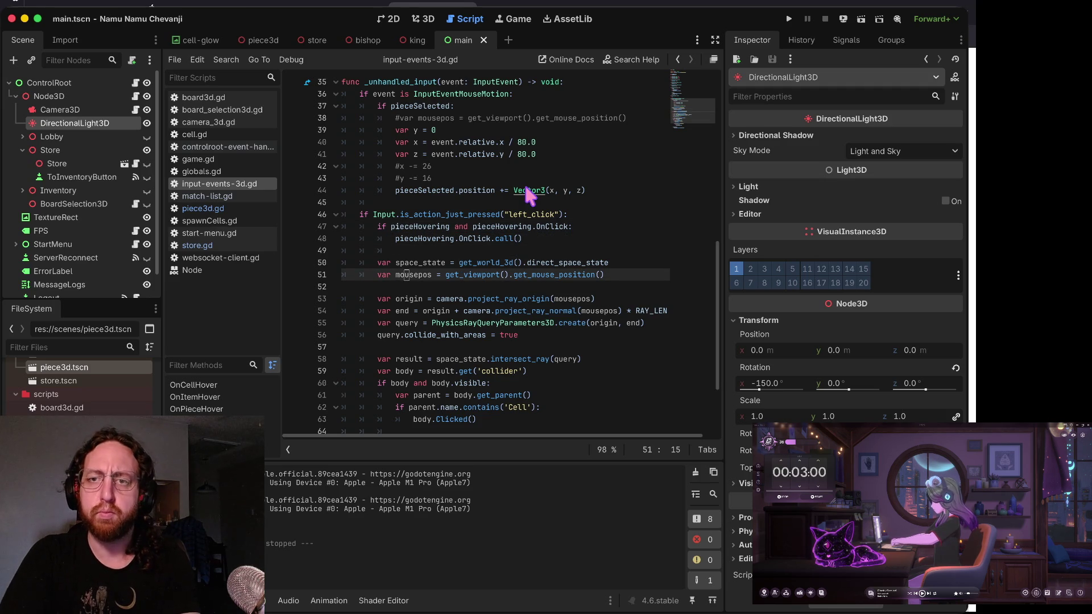
left_click_drag(727, 84, 791, 86)
key("Up")
key("Up")
key("Up")
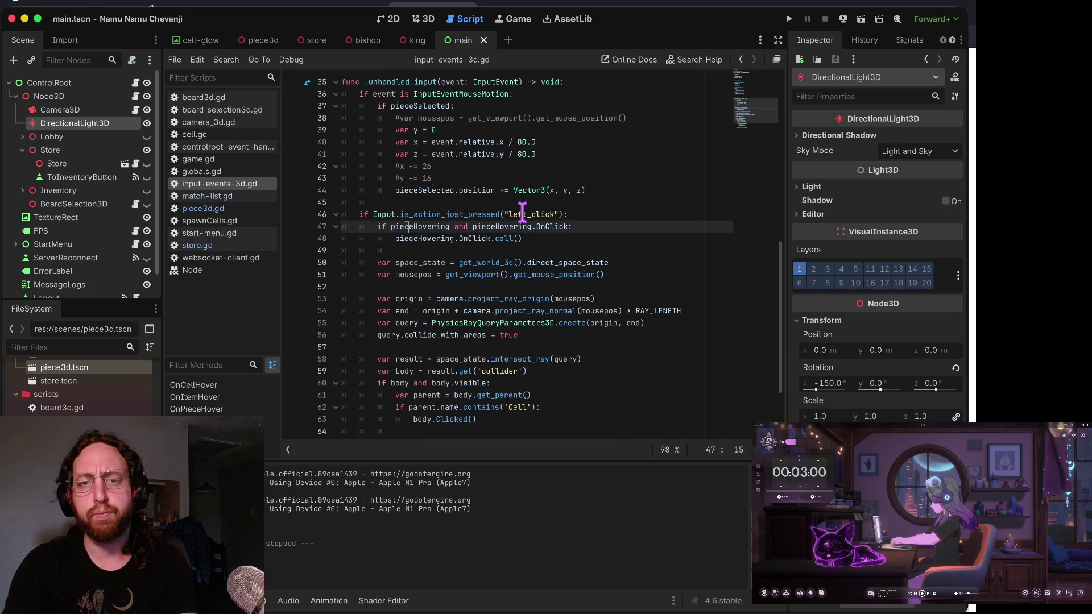
key("Down")
key("Down")
key("Down")
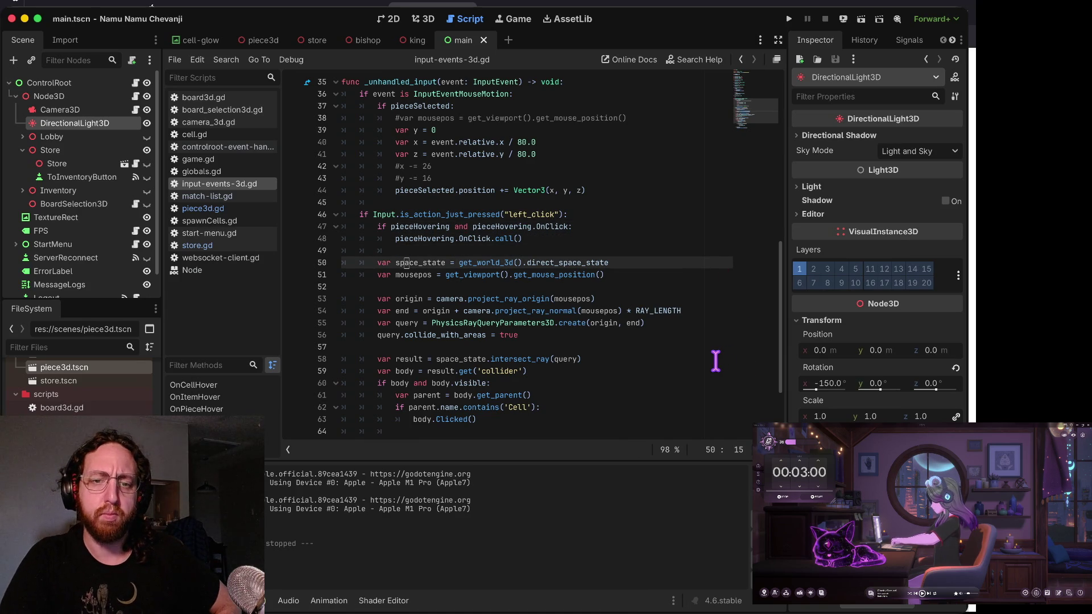
scroll(629, 214, "down", 2)
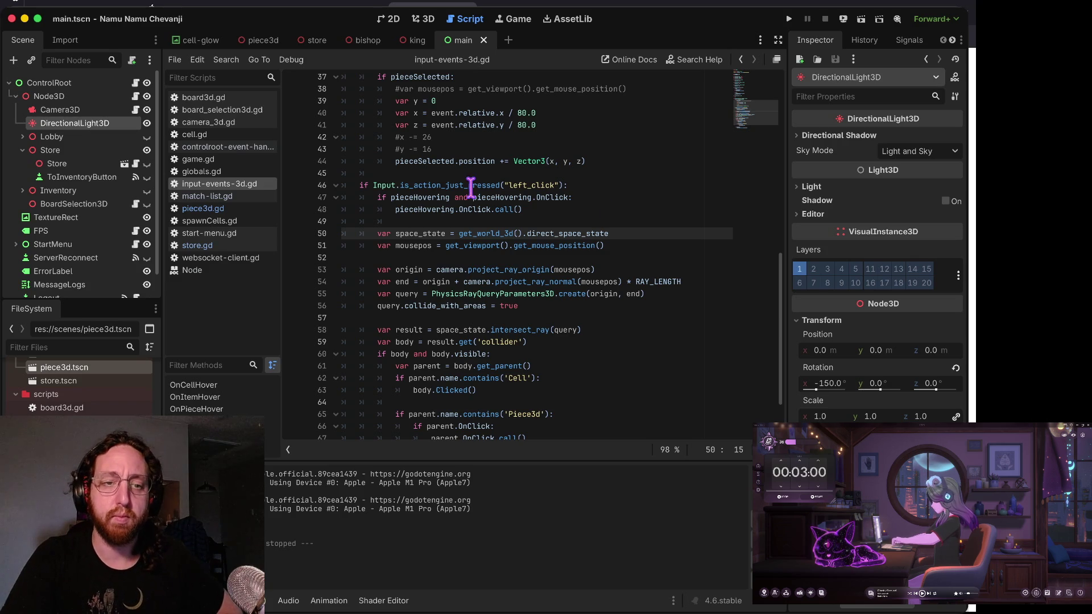
left_click(205, 197)
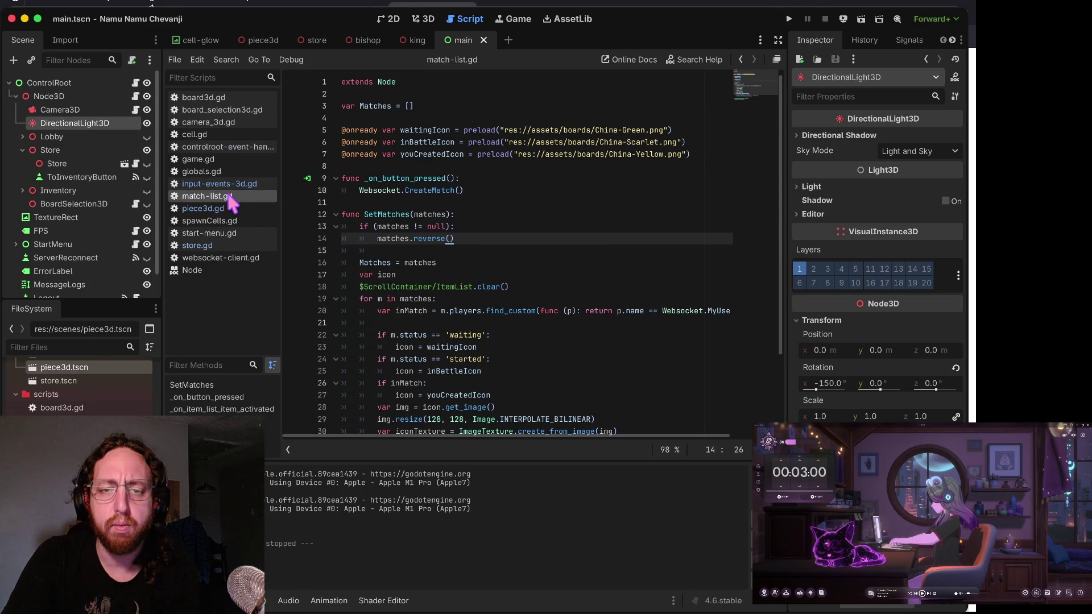
- Run the chess project and log in by submitting a username
key("super+b")
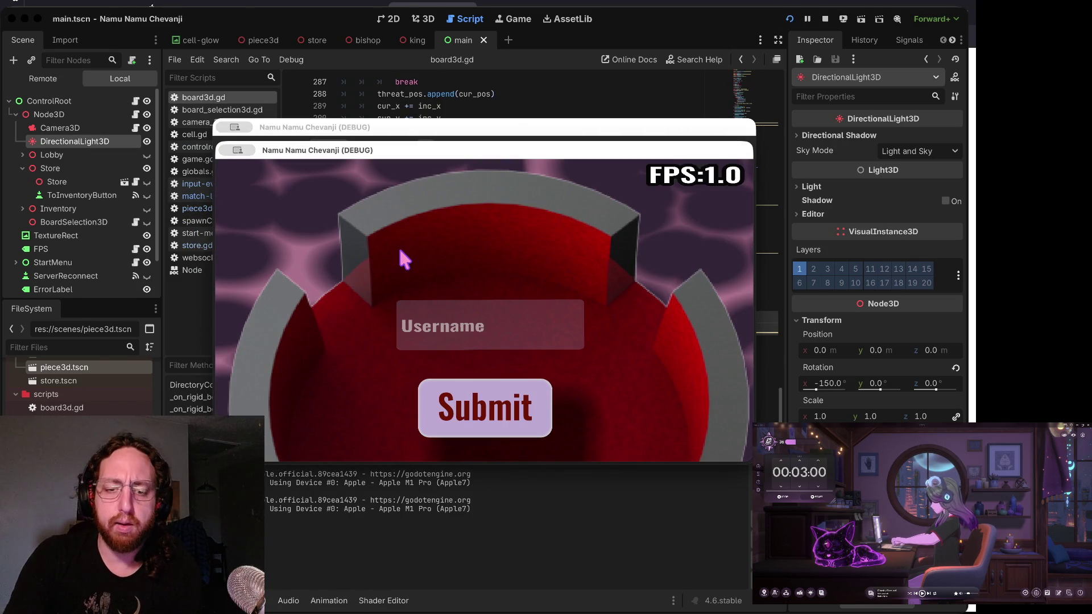
left_click(438, 313)
type("d")
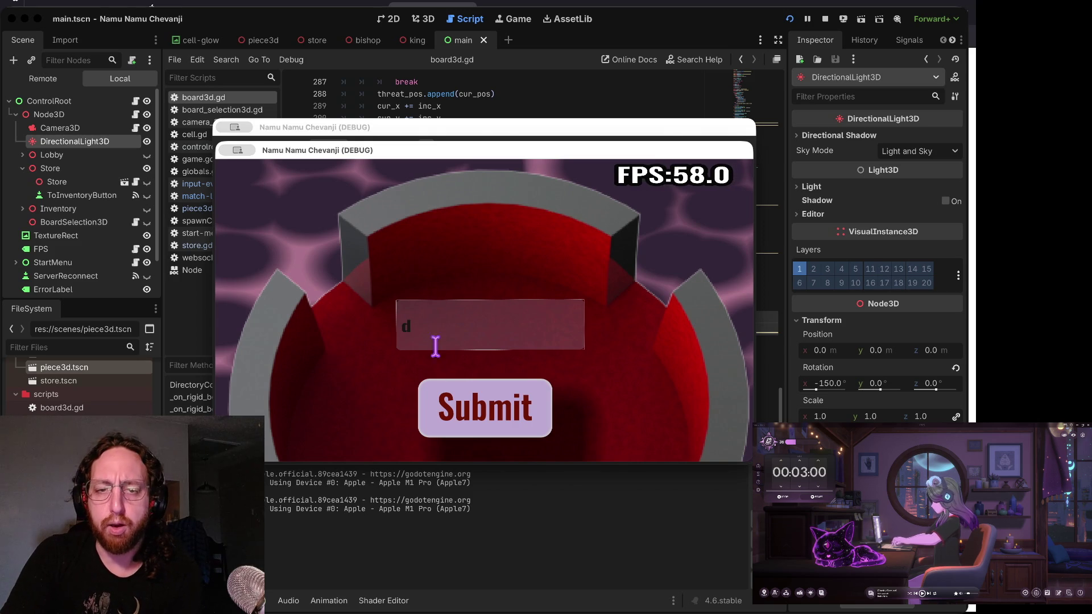
left_click(441, 408)
- Enter the board view, open the in-game store, bring up the 3D chessboard close-up, then return to GitHub
left_click(398, 356)
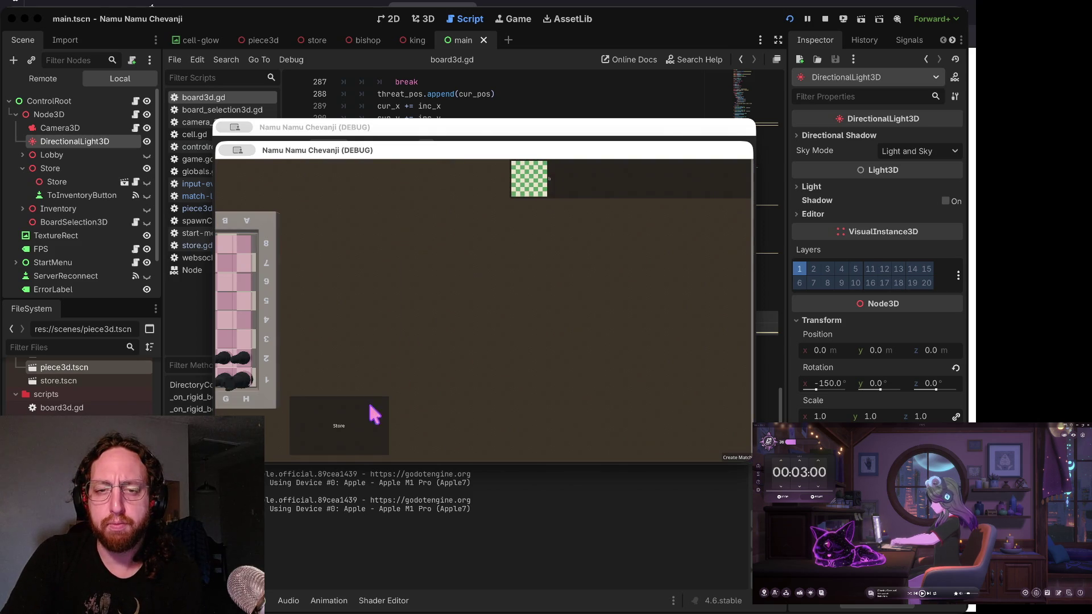
left_click(360, 420)
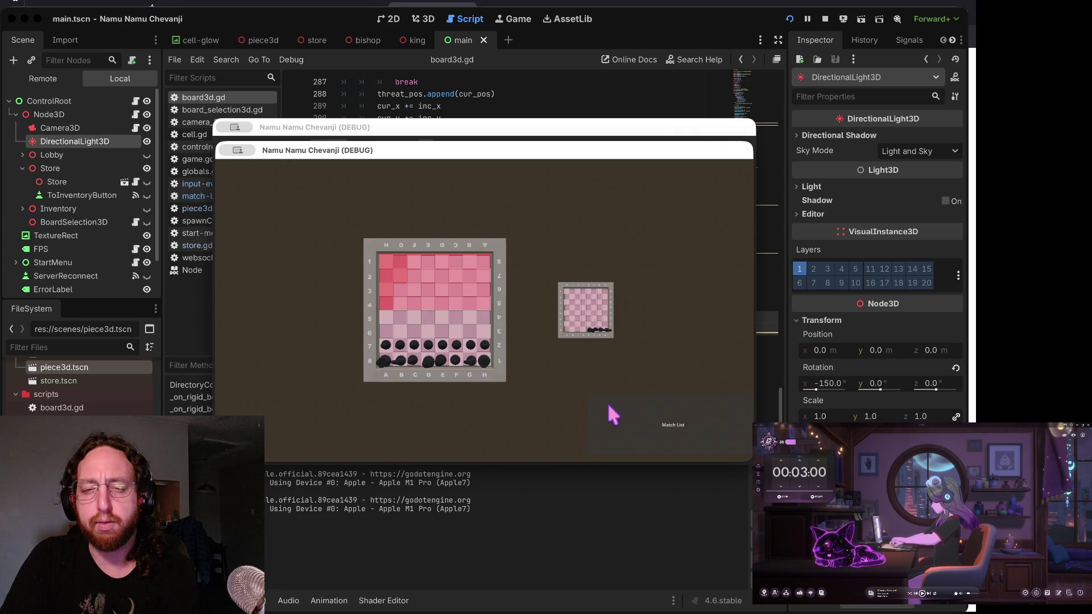
left_click(487, 356)
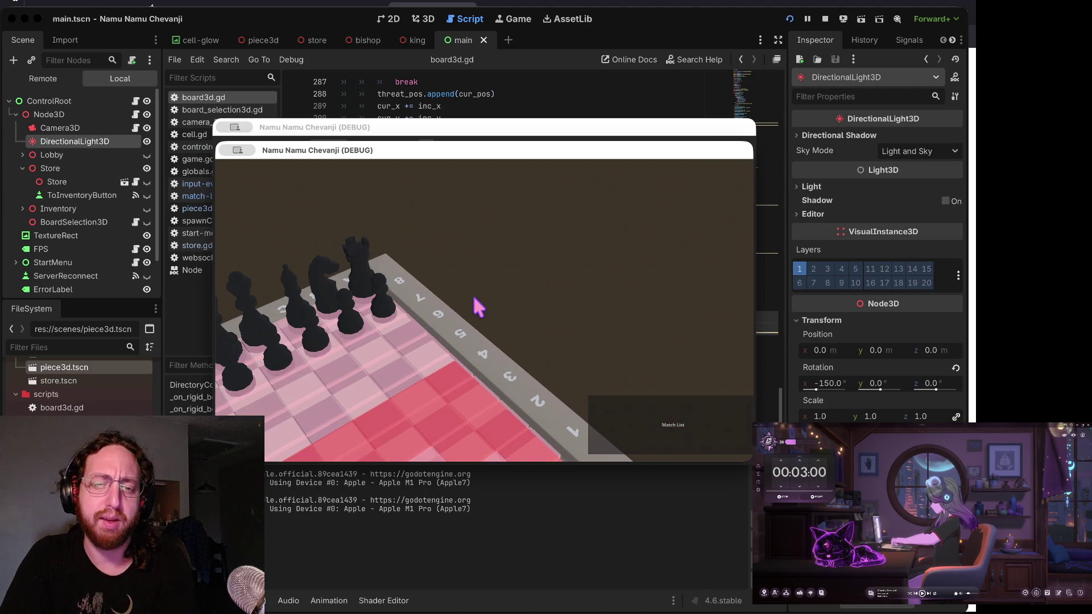
key("super+Tab")
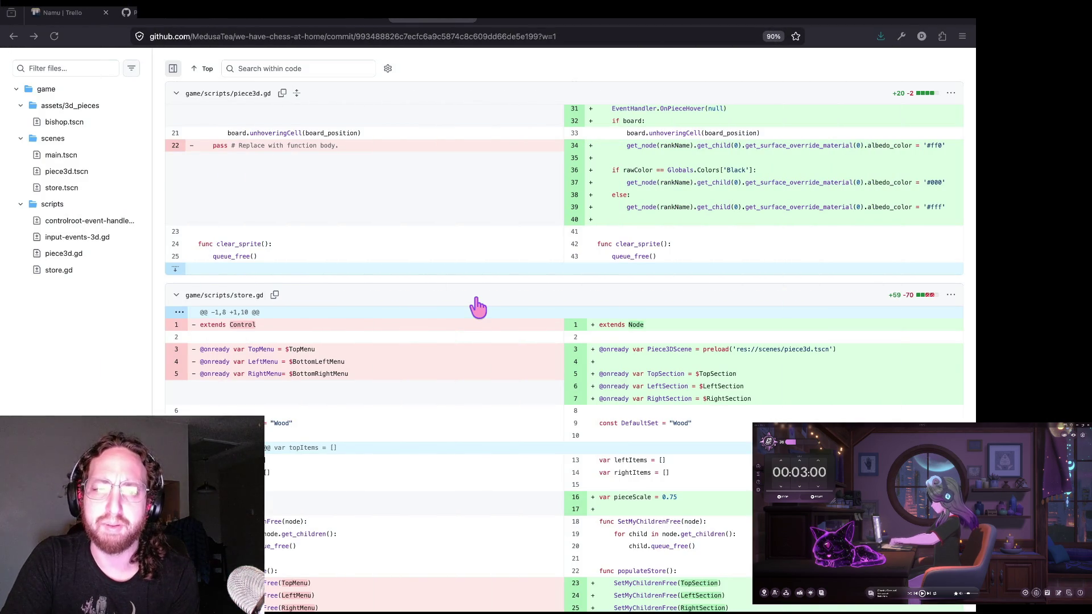
- Scroll the store.gd, piece3d.gd, input-events-3d.gd and controlroot-event-handler.gd diffs, then return to the running game
left_click(478, 315)
scroll(478, 319, "down", 3)
scroll(478, 319, "down", 6)
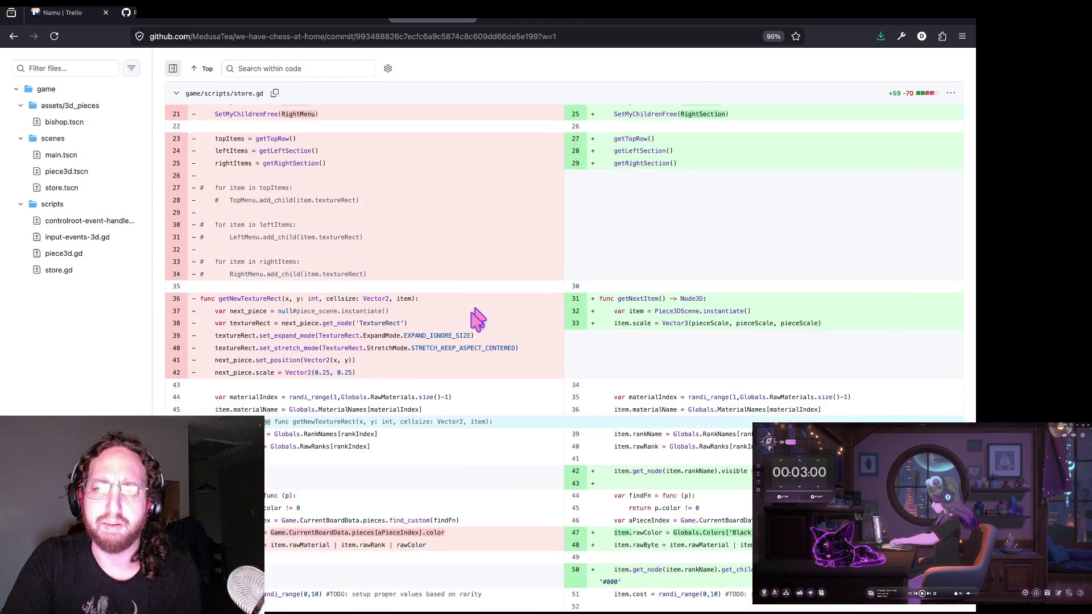
scroll(478, 318, "down", 5)
scroll(478, 319, "up", 15)
scroll(478, 319, "up", 8)
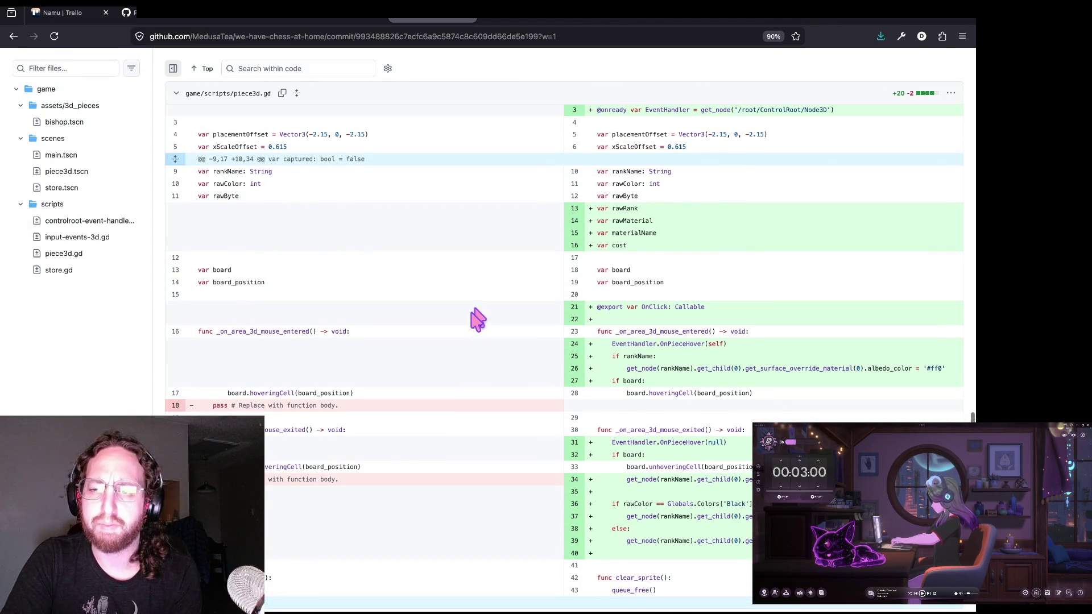
scroll(478, 319, "up", 1)
scroll(478, 320, "up", 3)
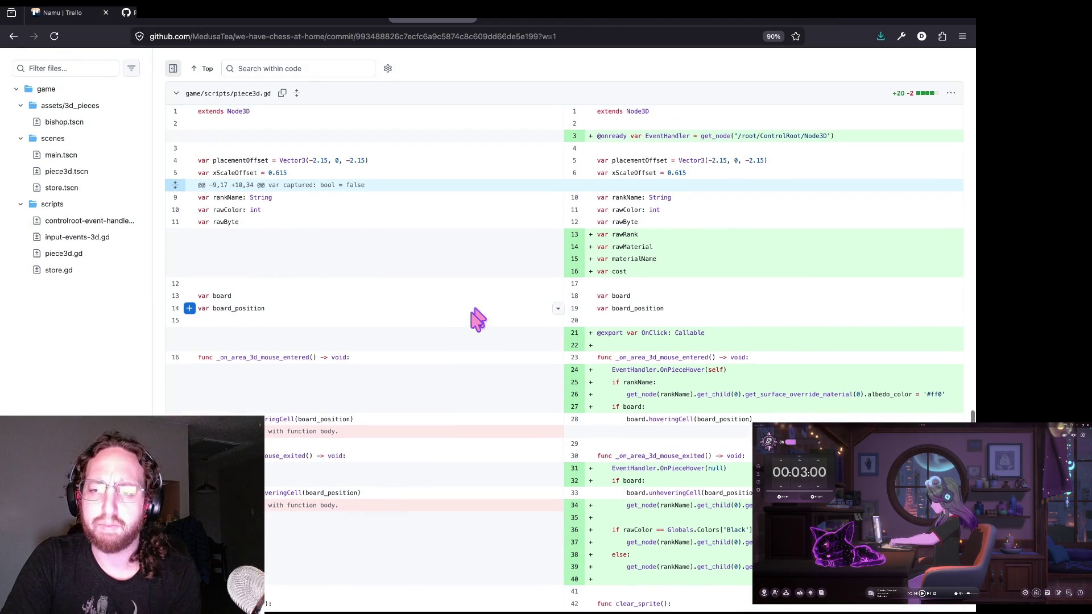
scroll(478, 319, "down", 3)
scroll(478, 319, "down", 1)
scroll(477, 320, "up", 4)
scroll(478, 320, "up", 6)
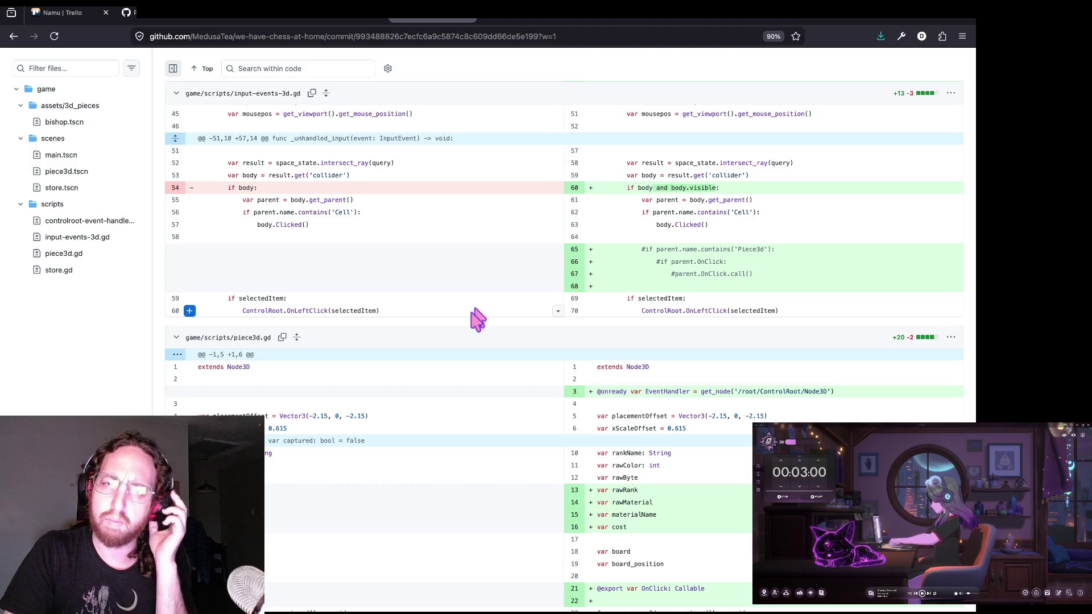
scroll(477, 320, "up", 6)
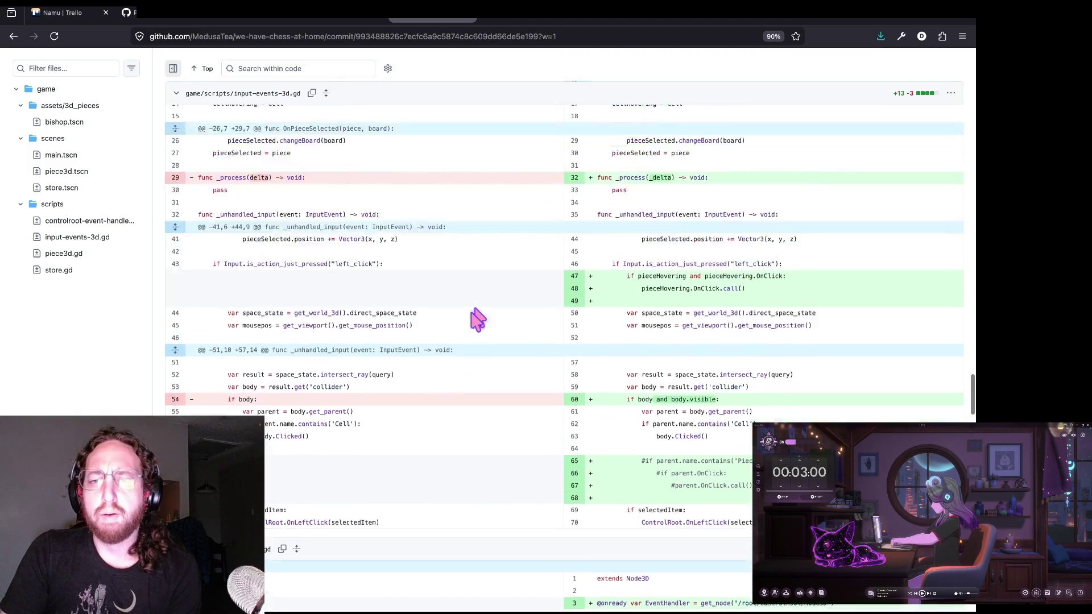
scroll(477, 320, "up", 5)
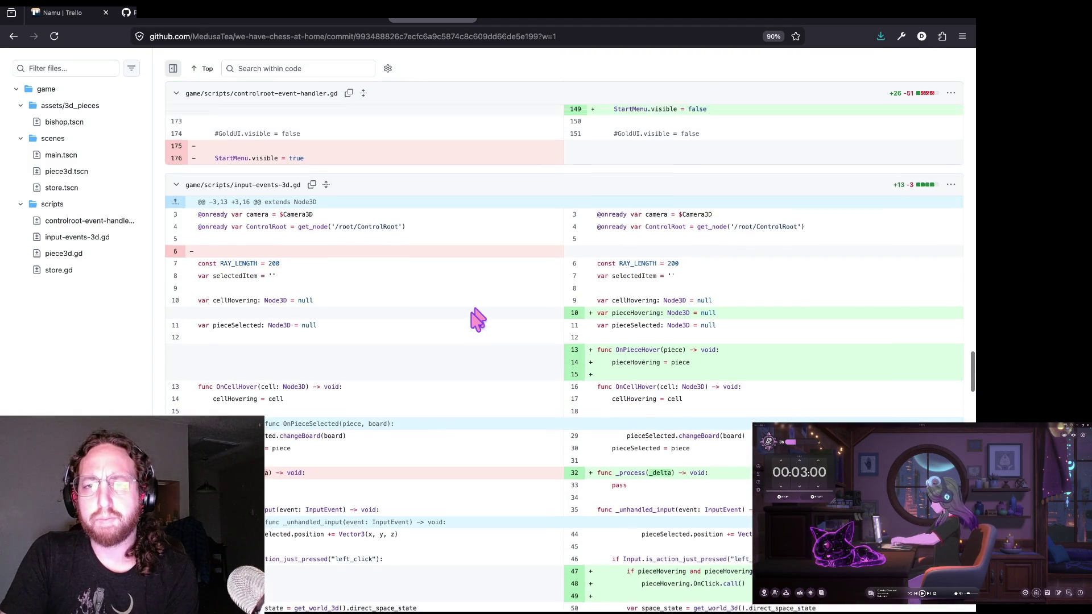
scroll(476, 320, "up", 3)
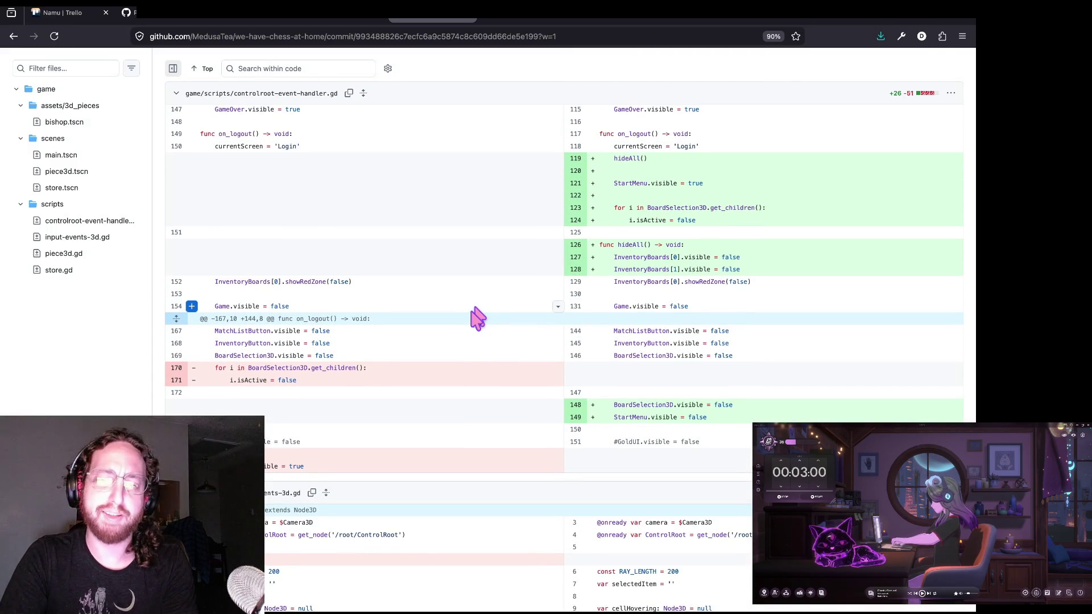
key("super+Tab")
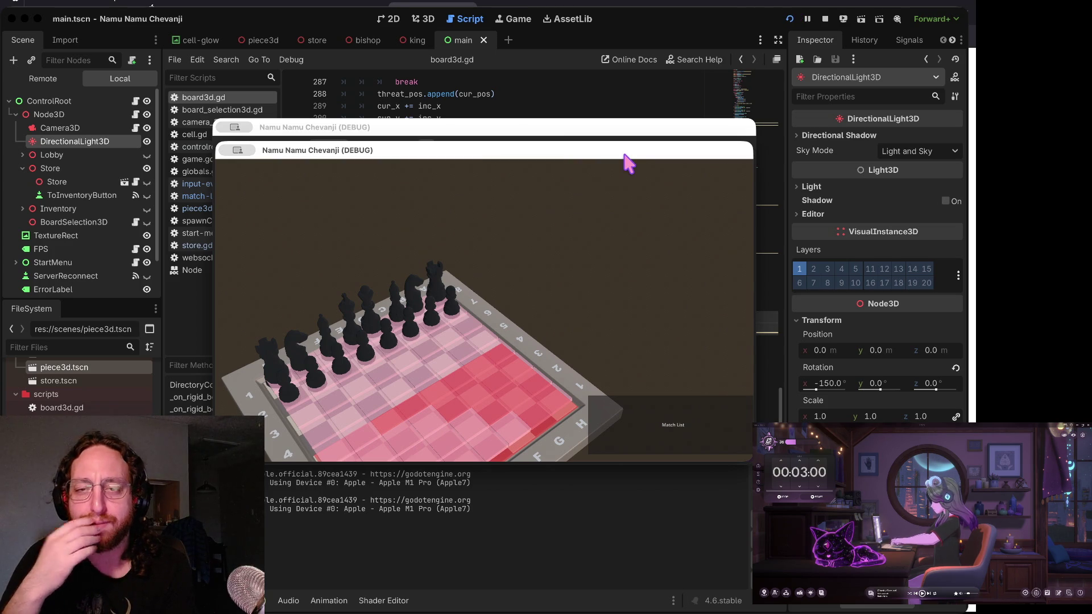
left_click(825, 19)
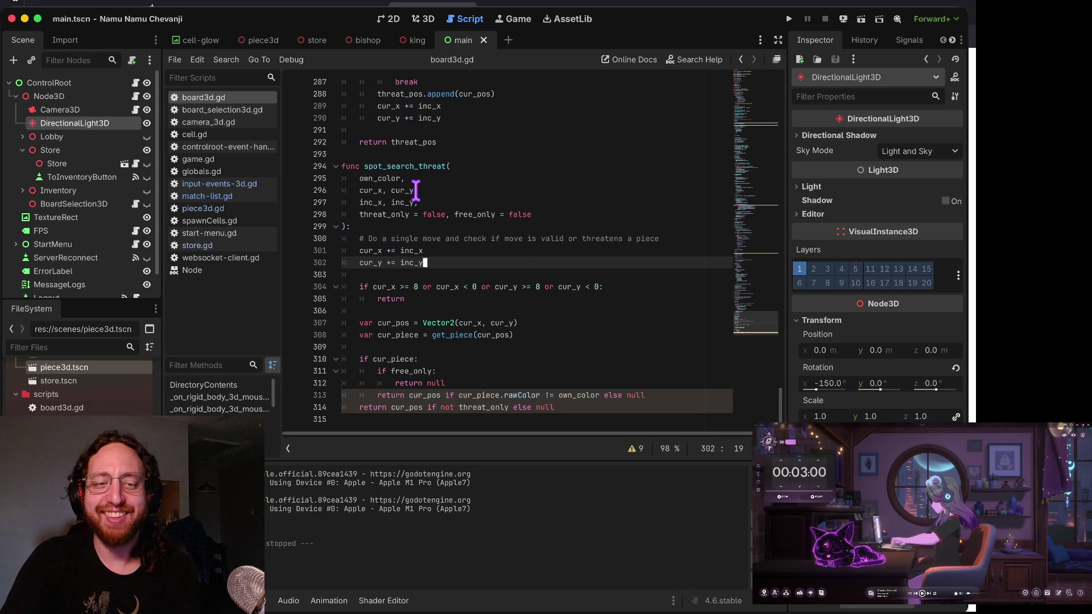
left_click(246, 186)
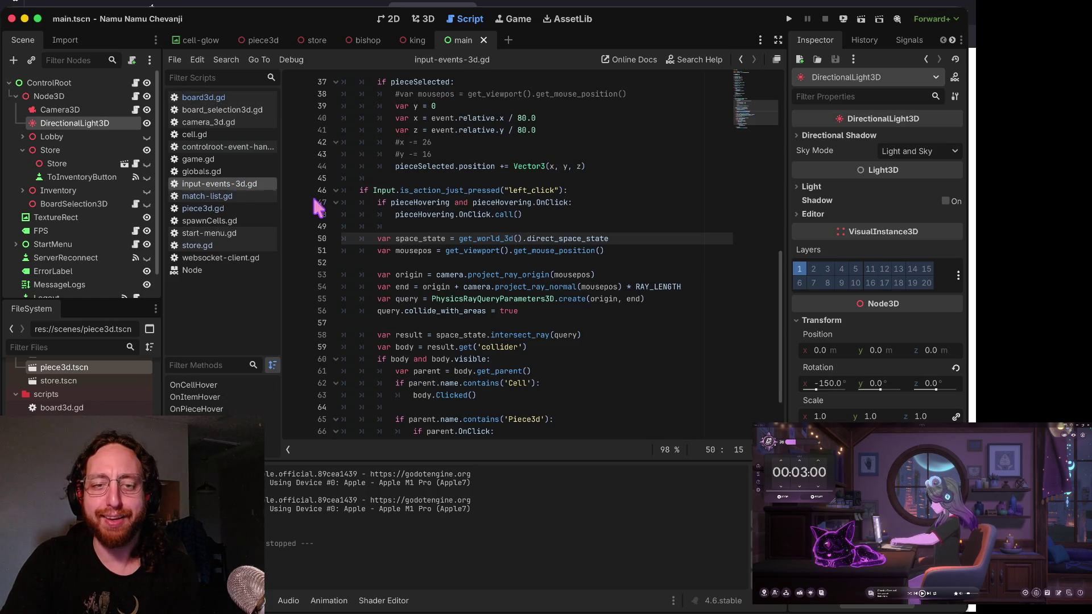
left_click(397, 226)
scroll(397, 226, "down", 1)
left_click(231, 196)
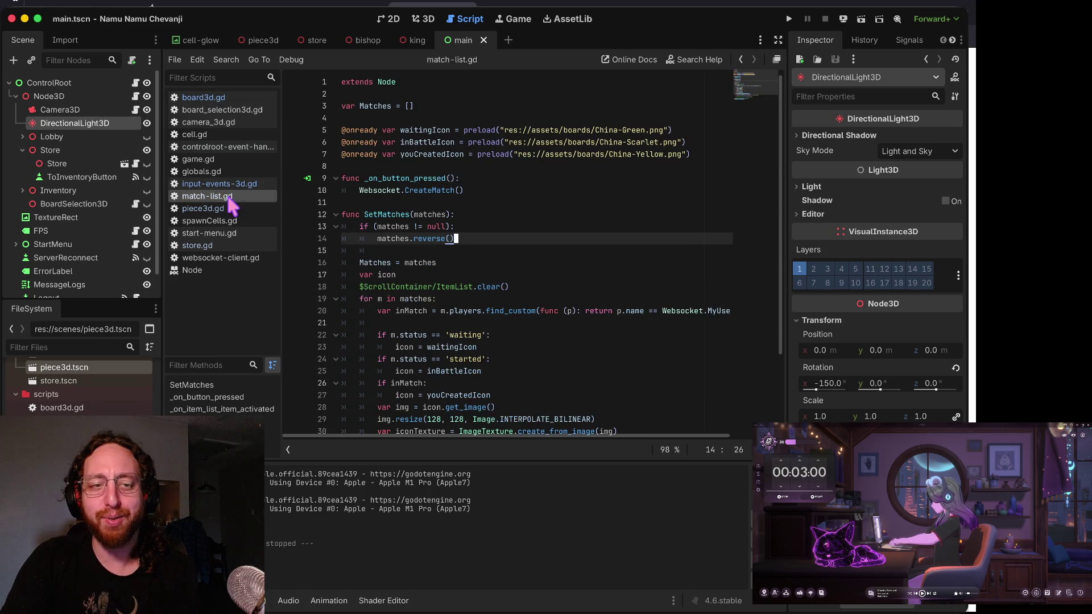
left_click(223, 210)
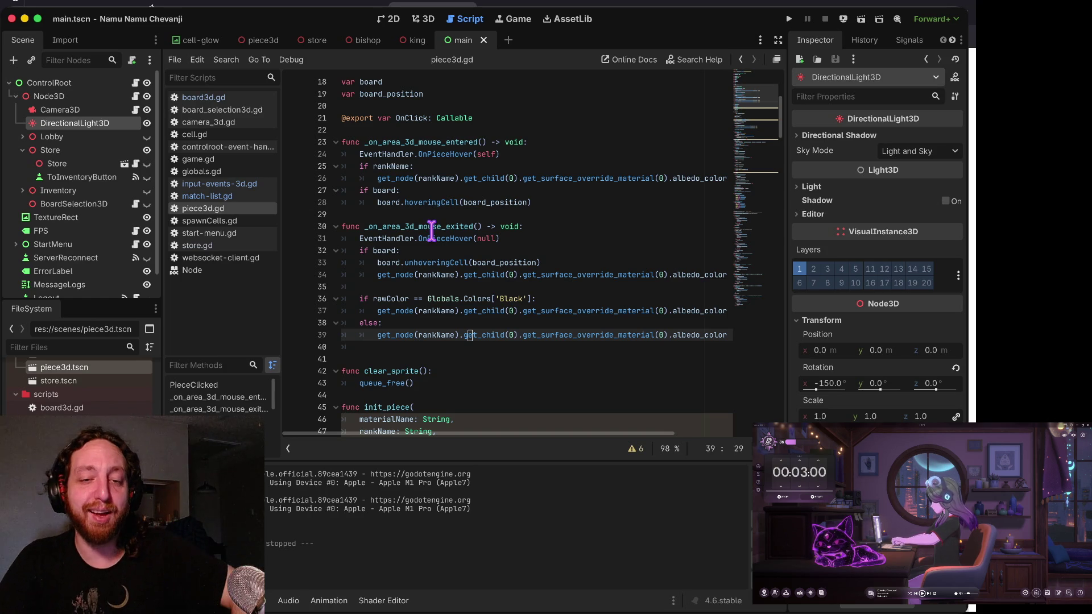
left_click(455, 246)
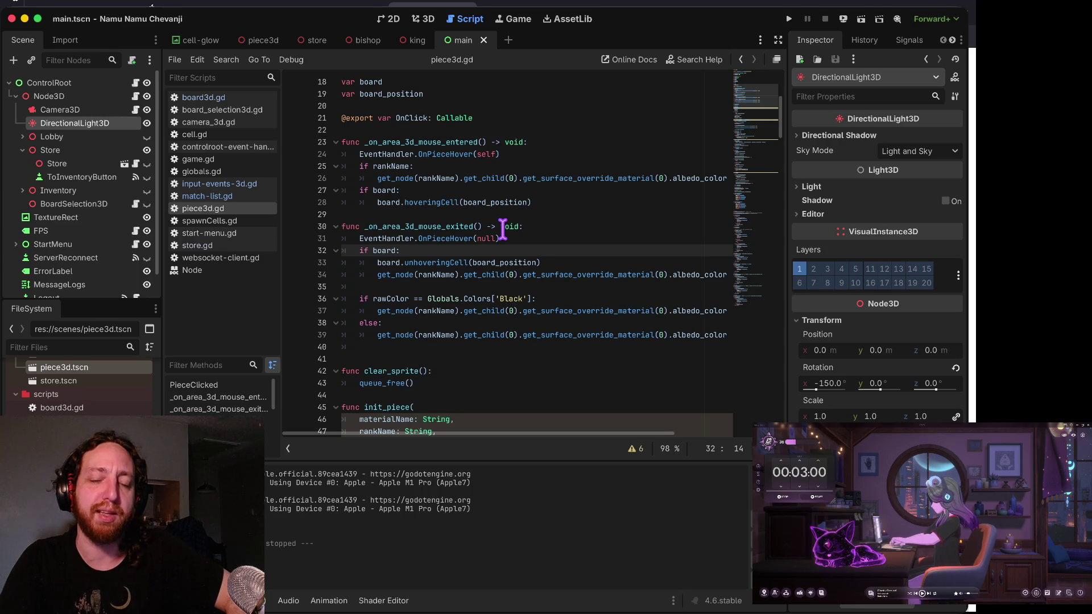
left_click(506, 218)
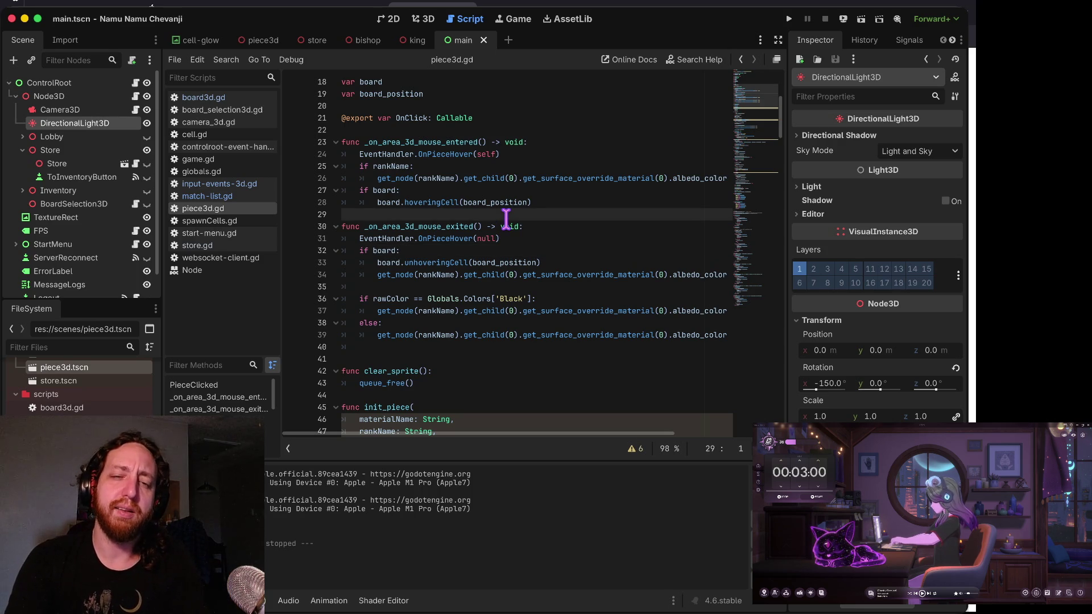
key("Up")
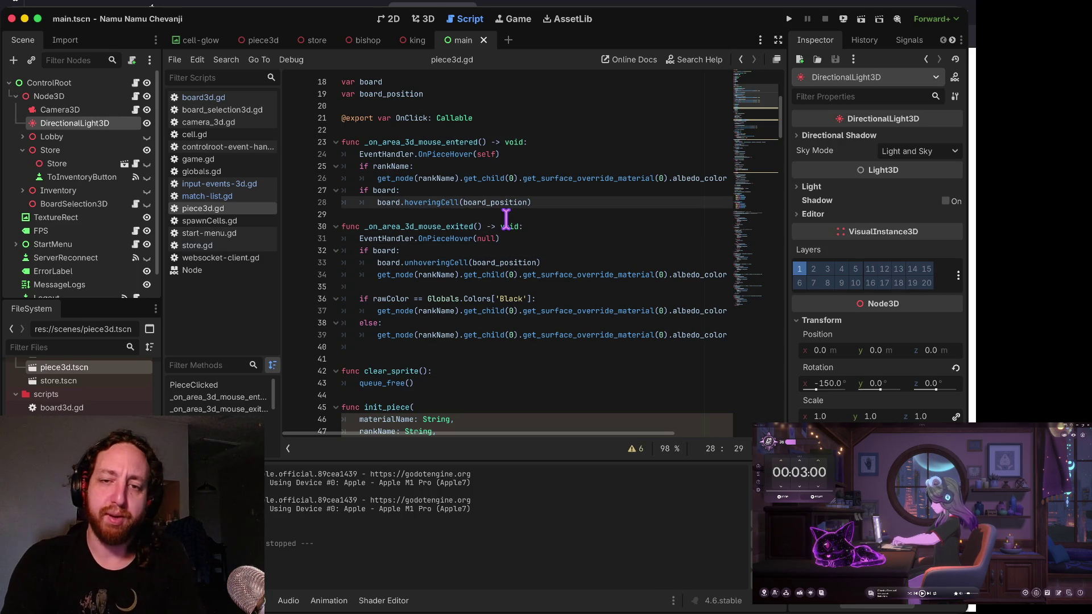
- Launch the chess game, then view websocket-client.gd and input-events-3d.gd
key("super+b")
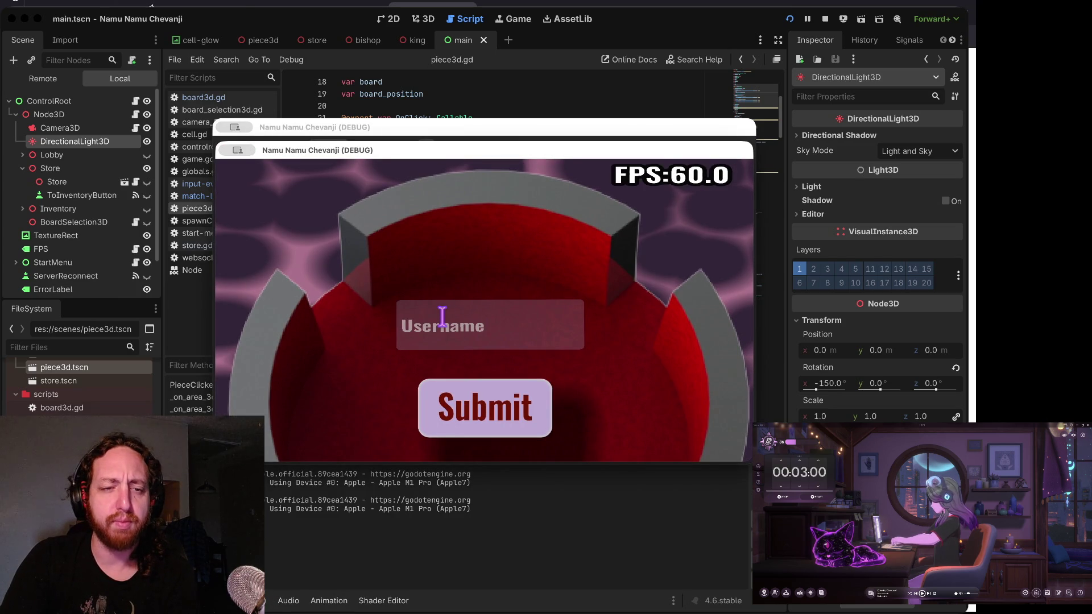
left_click(199, 257)
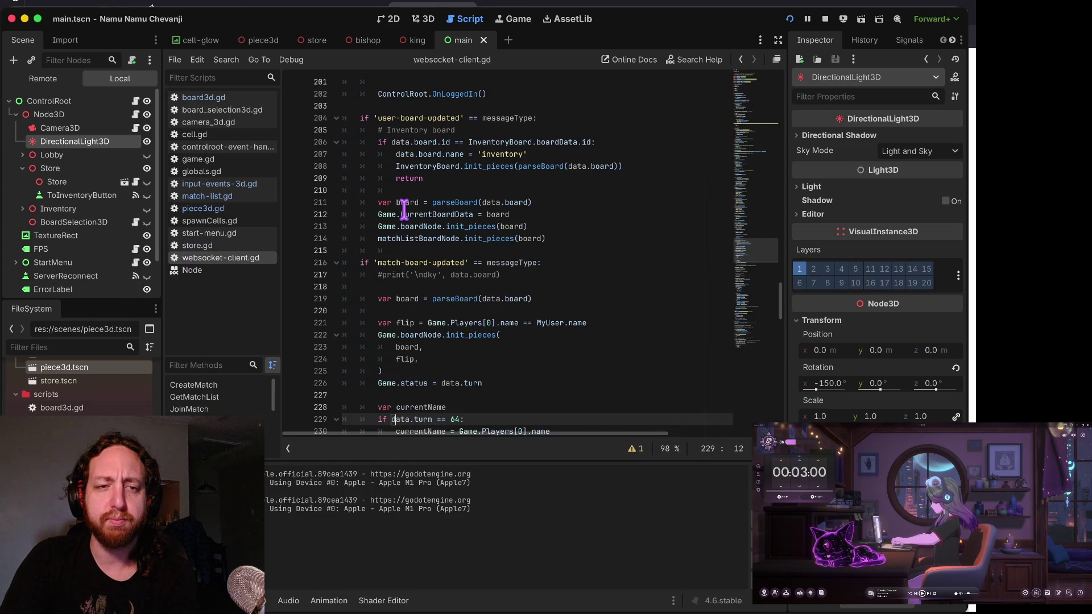
left_click(244, 183)
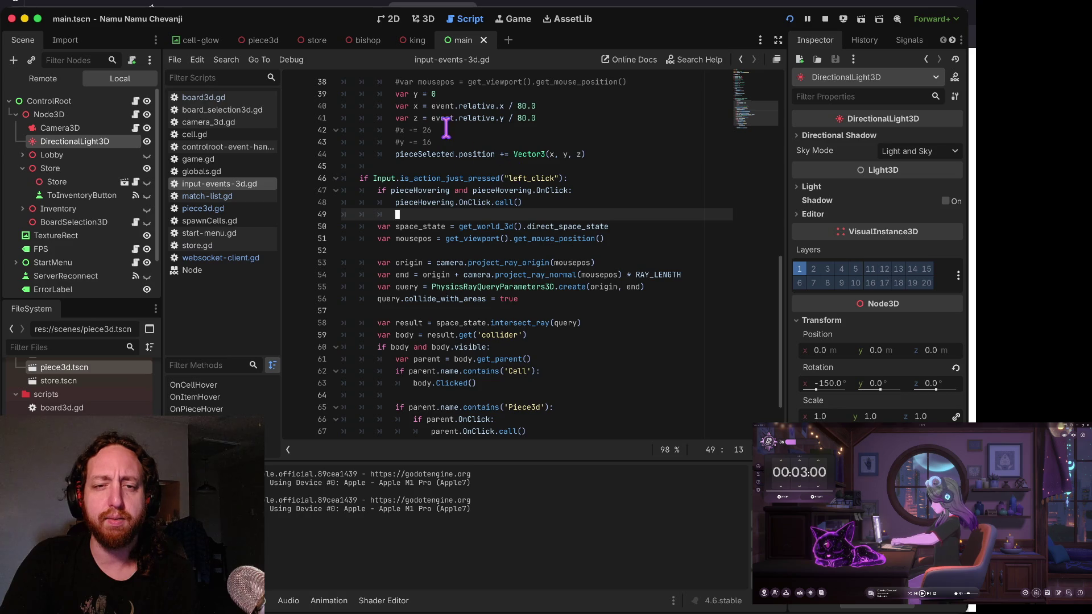
scroll(466, 155, "up", 4)
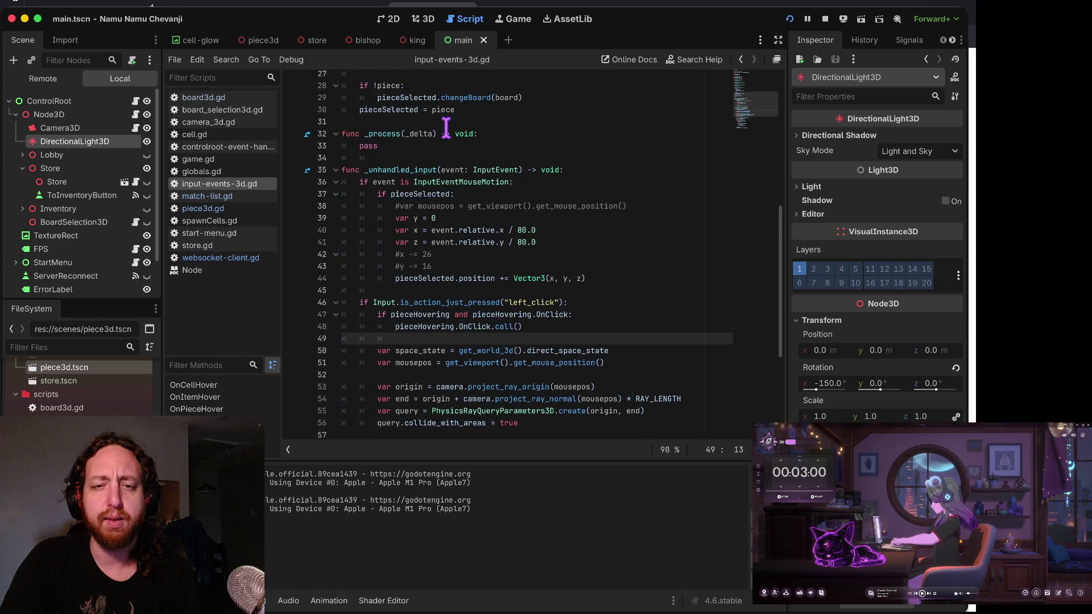
- Check the InputEventMouseMotion docs and pieceSelected on line 44, then open piece3d.gd
left_click(471, 180)
left_click(425, 284)
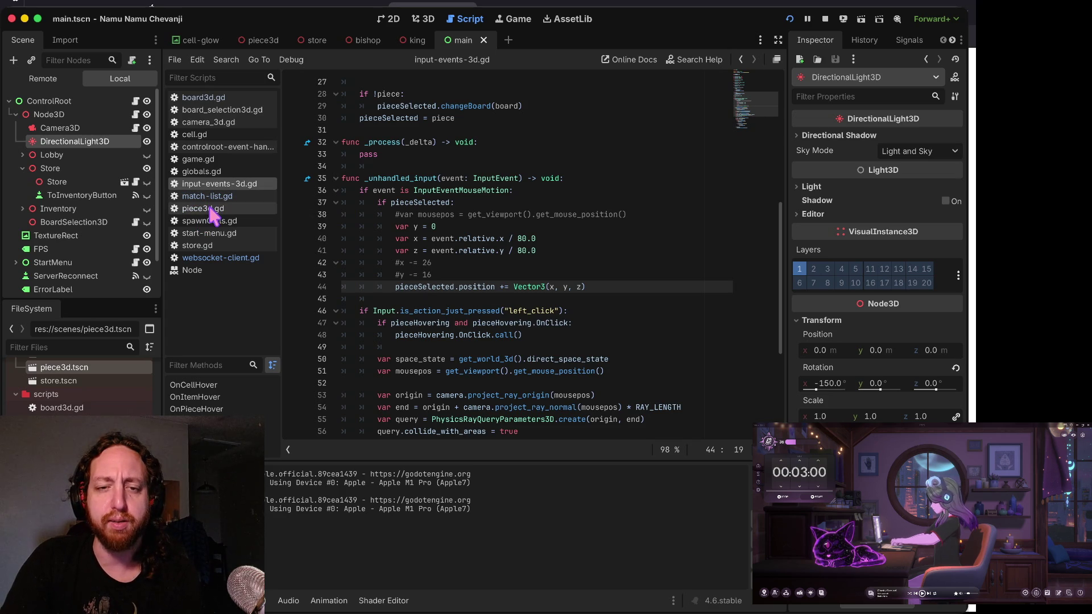
left_click(215, 211)
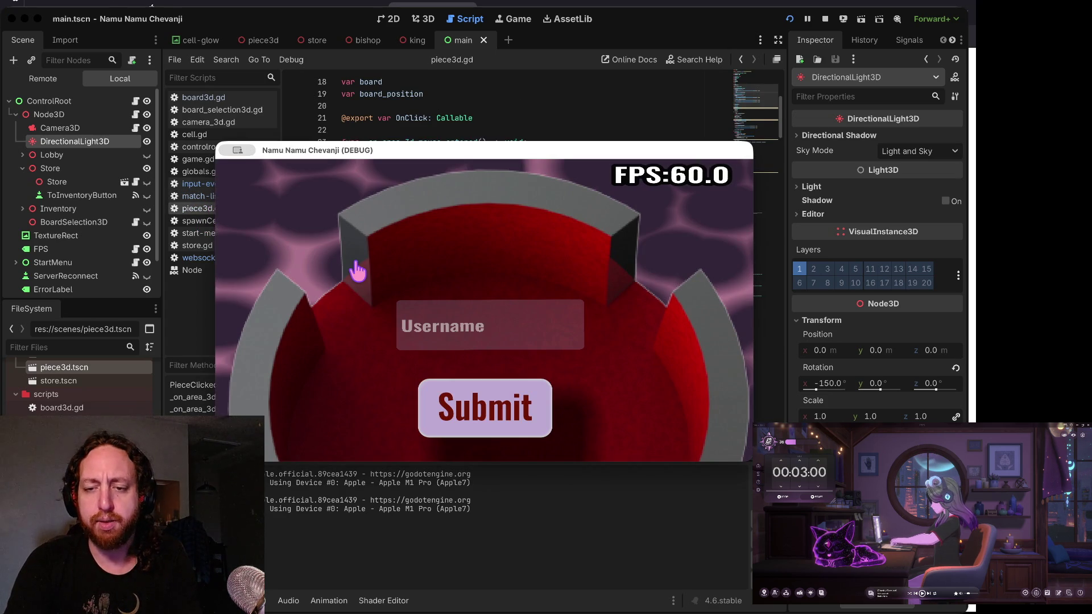
key("super+Tab")
- Review uncommitted changes with git status and git diff -w, then clear the pane
type("git status")
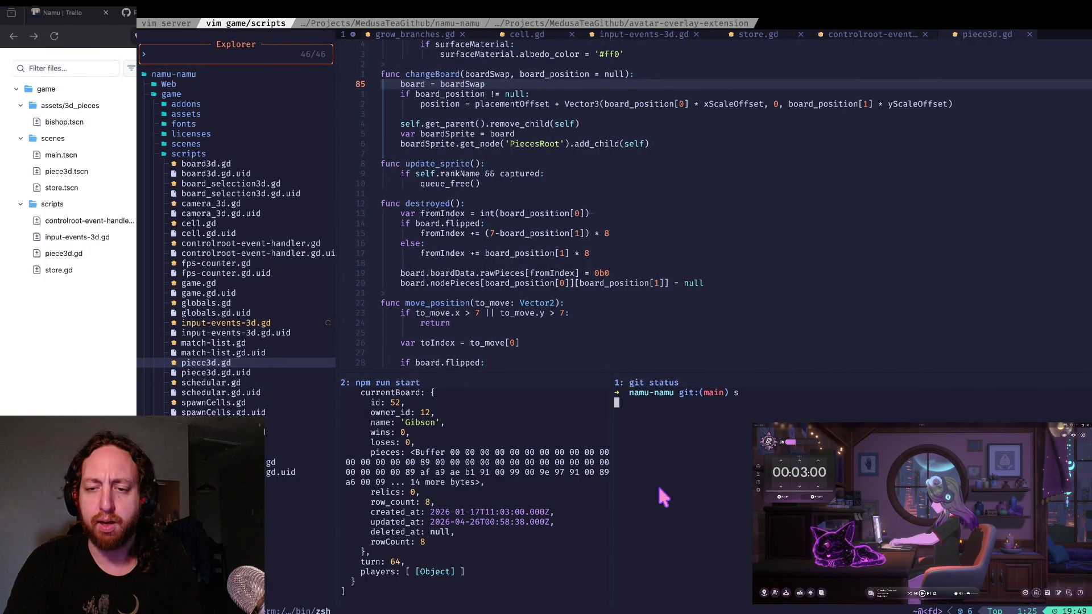
key("Return")
type("git diff -w")
key("Return")
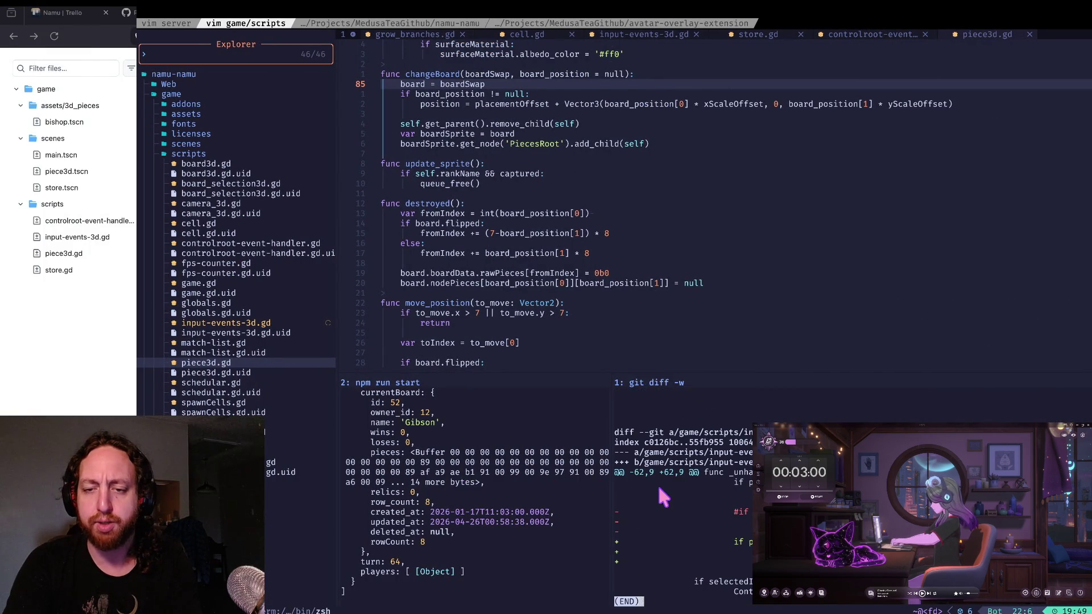
type("qco")
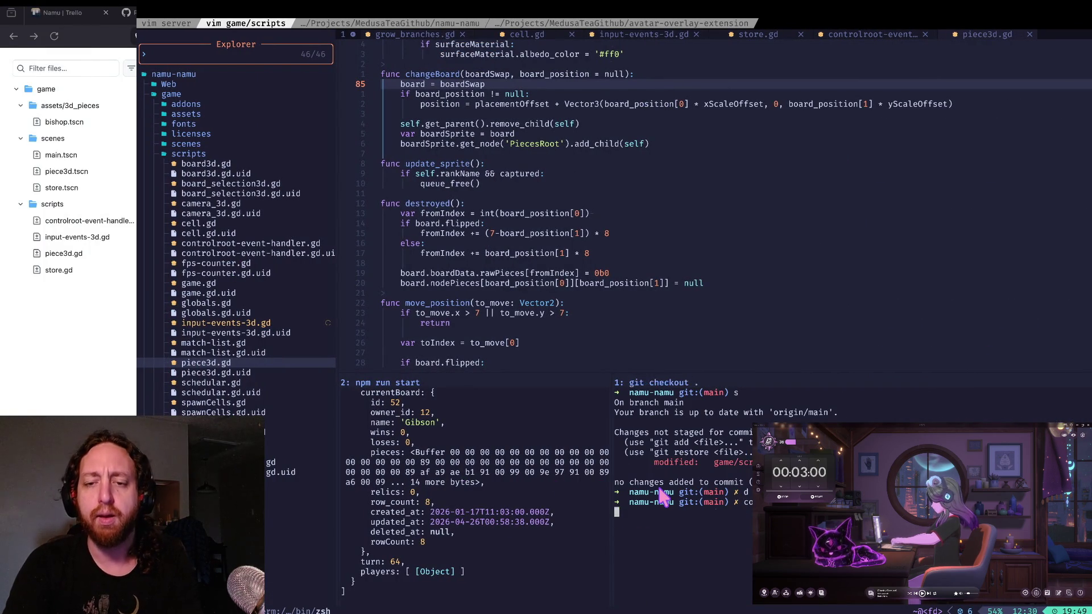
key("ctrl+l")
- Create and check out the new git branch scratch-test
type("-b scrat")
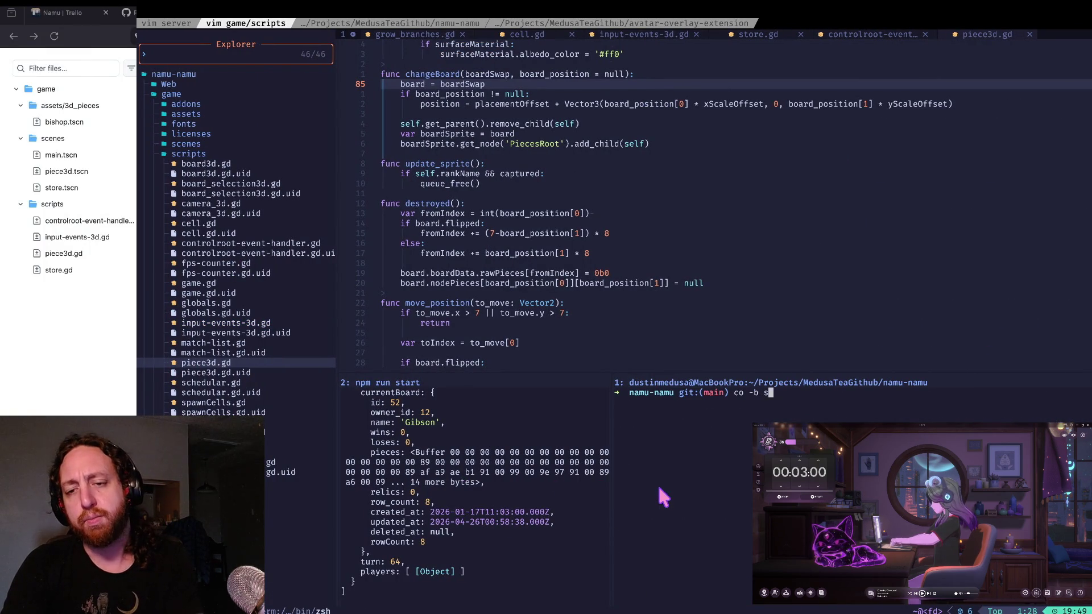
key("BackSpace")
key("BackSpace")
key("BackSpace")
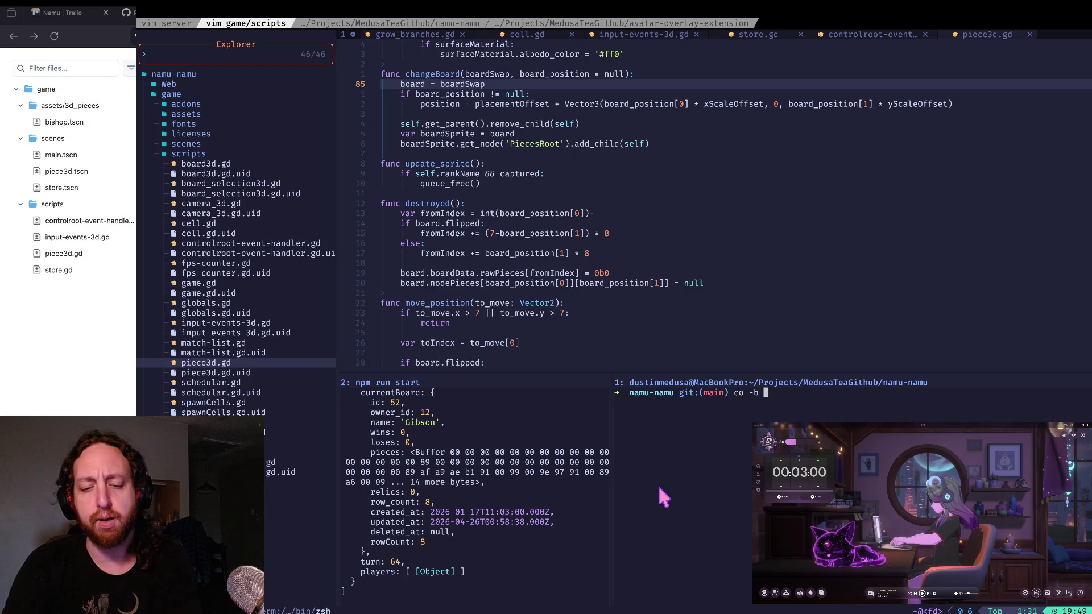
type("scratch-0")
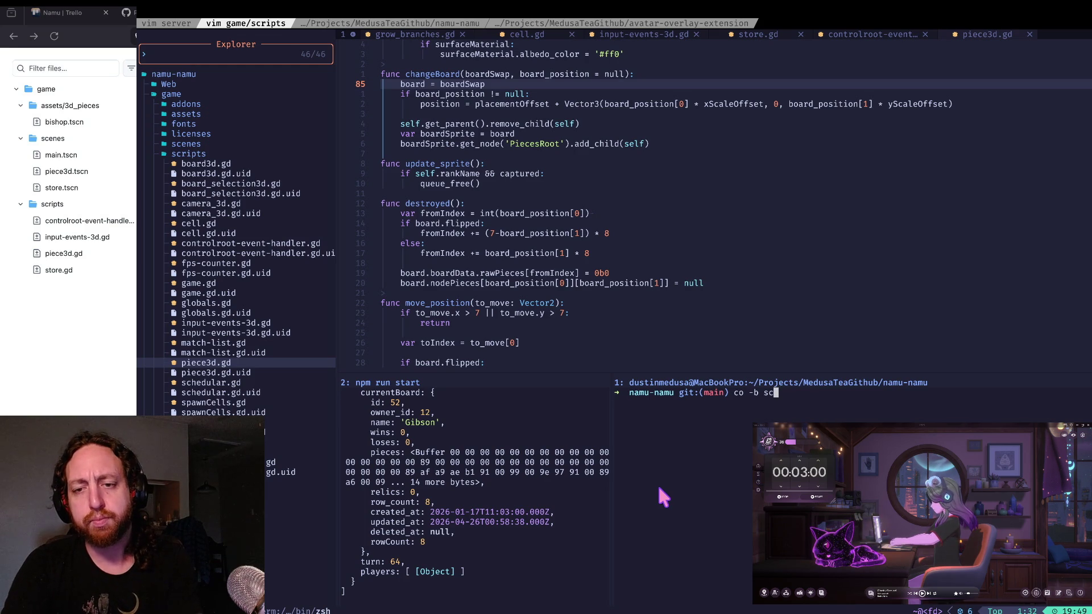
key("Left")
key("Left")
key("Left")
key("BackSpace")
key("End")
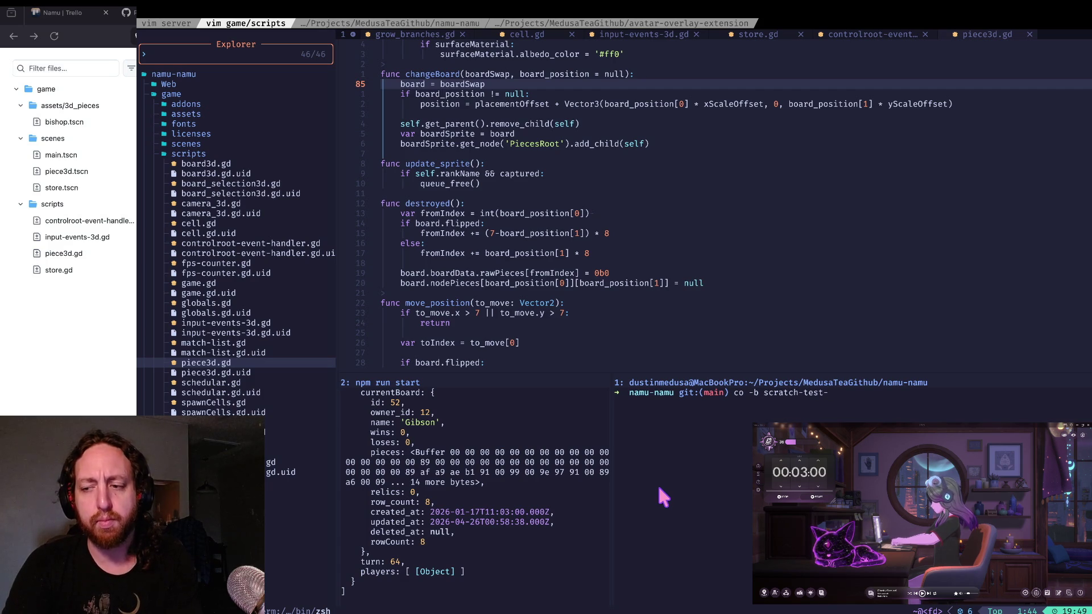
key("BackSpace")
key("Return")
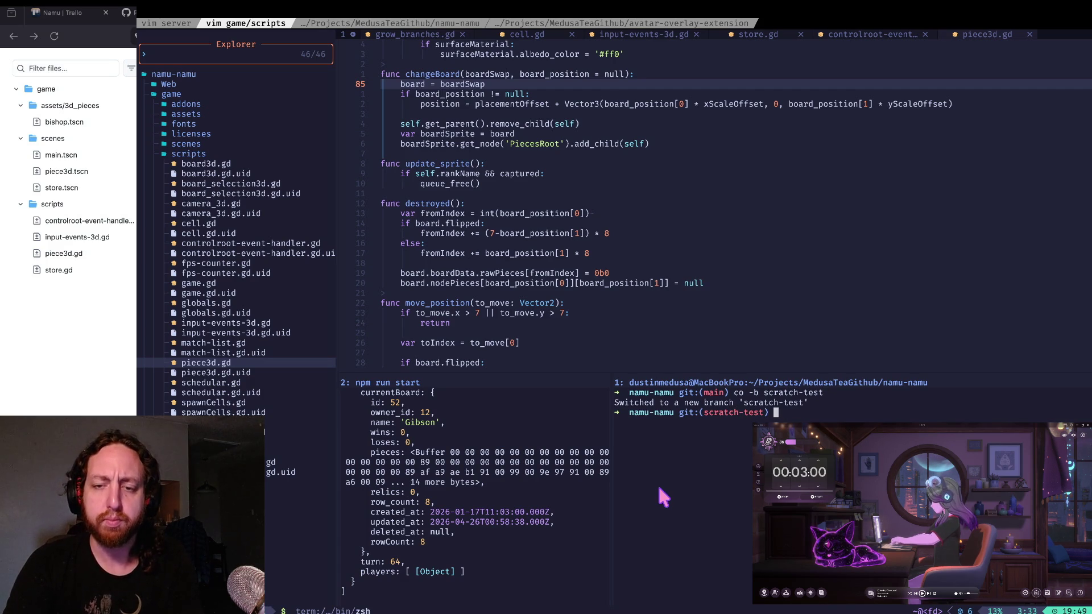
key("super+Tab")
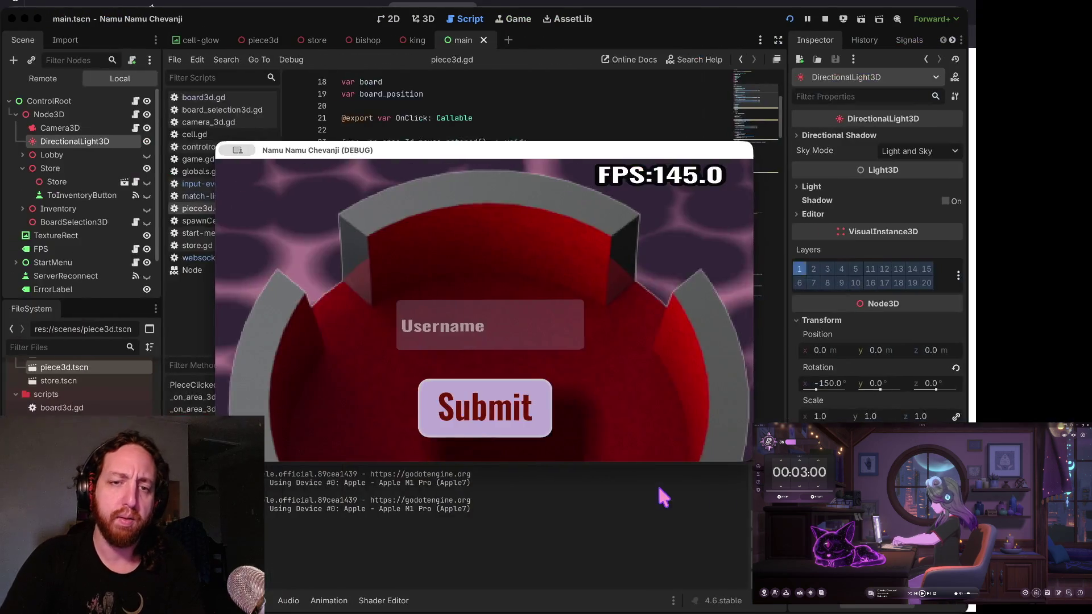
- Stop the game and review piece3d.gd's hover handlers around lines 24–28
left_click(824, 17)
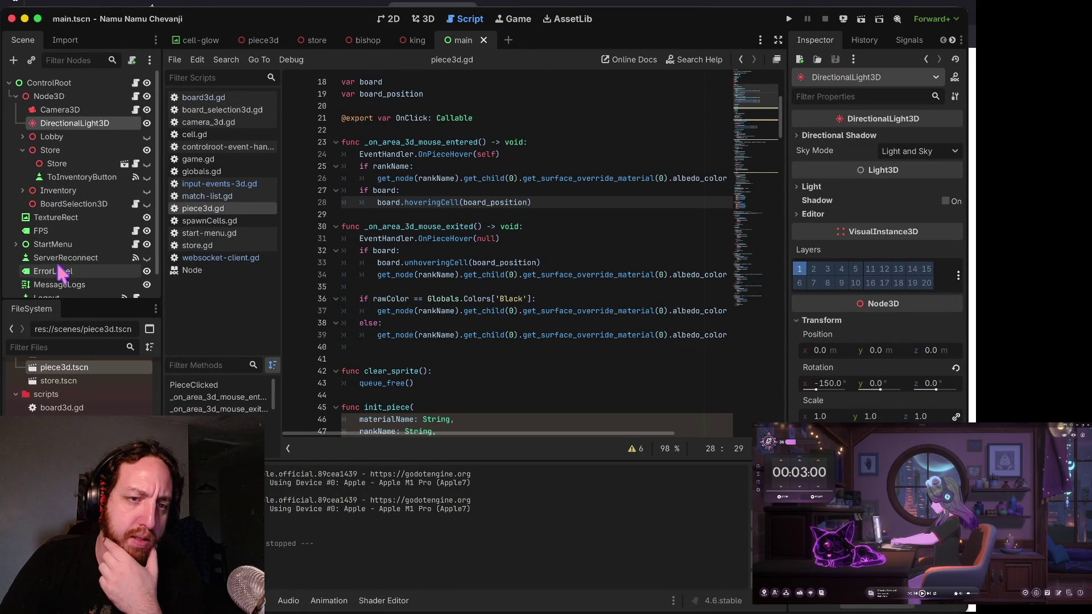
scroll(85, 273, "down", 2)
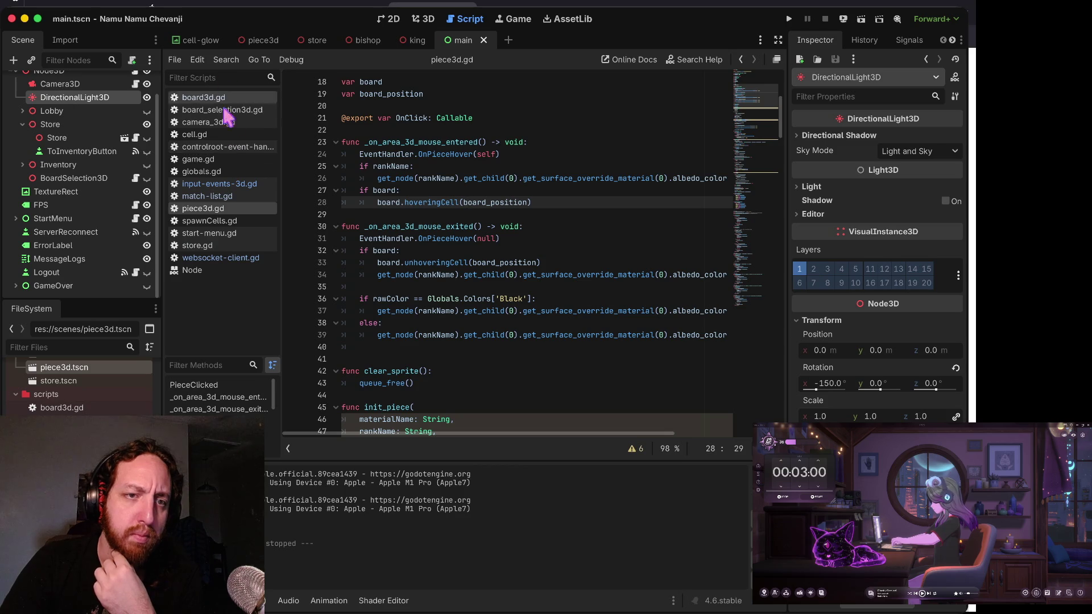
scroll(85, 387, "down", 5)
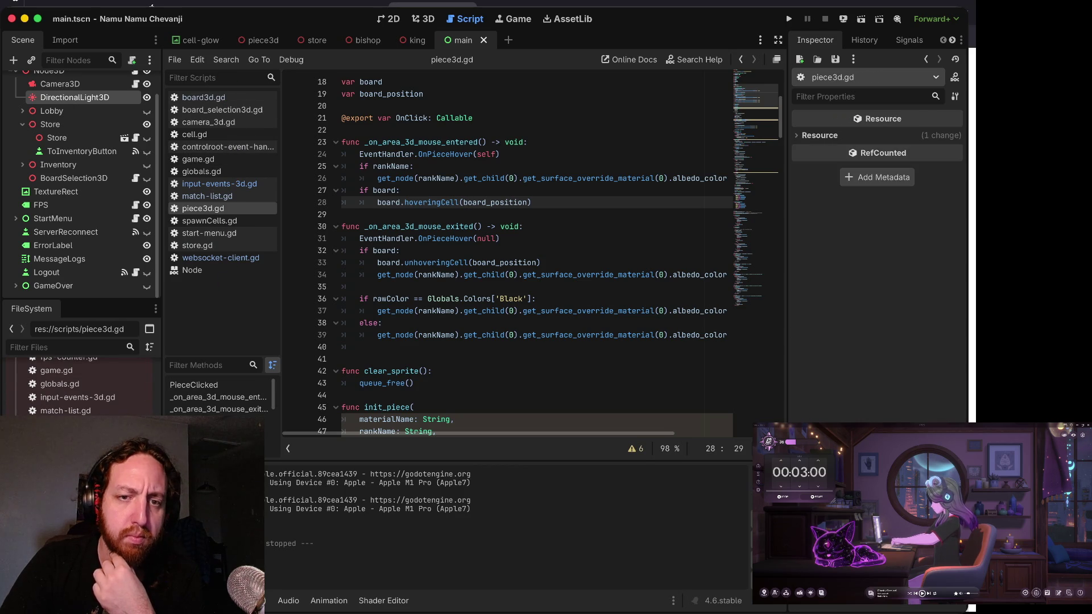
left_click(432, 230)
left_click(464, 178)
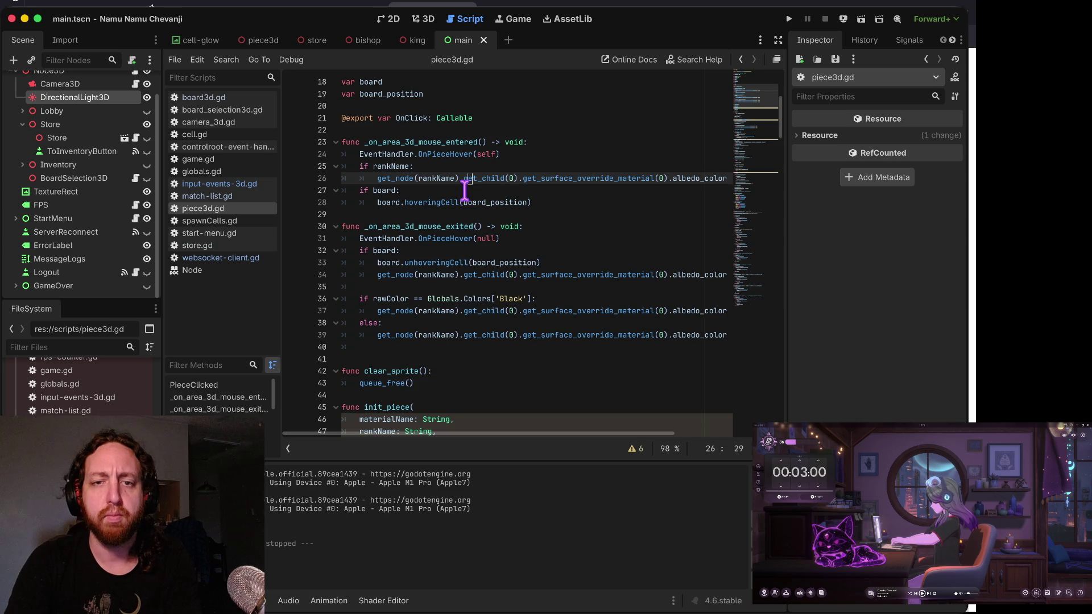
key("Up")
key("Up")
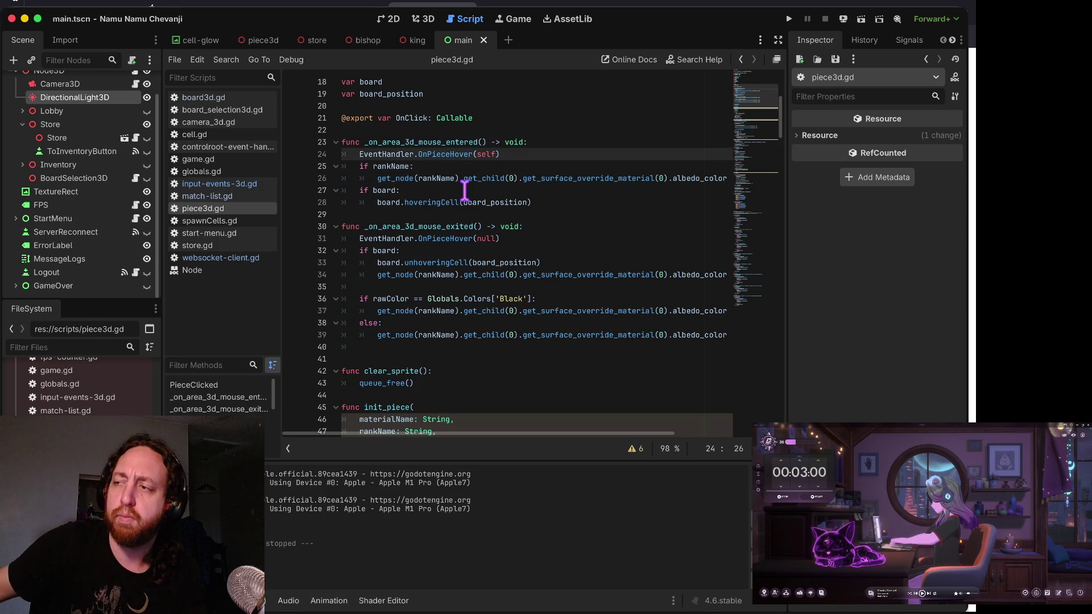
key("Down")
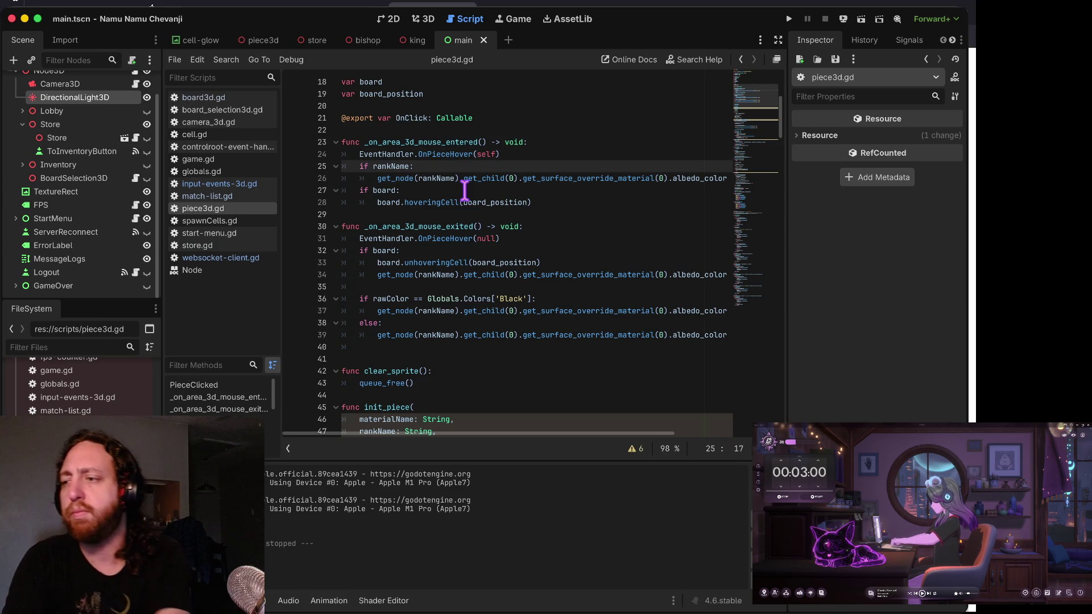
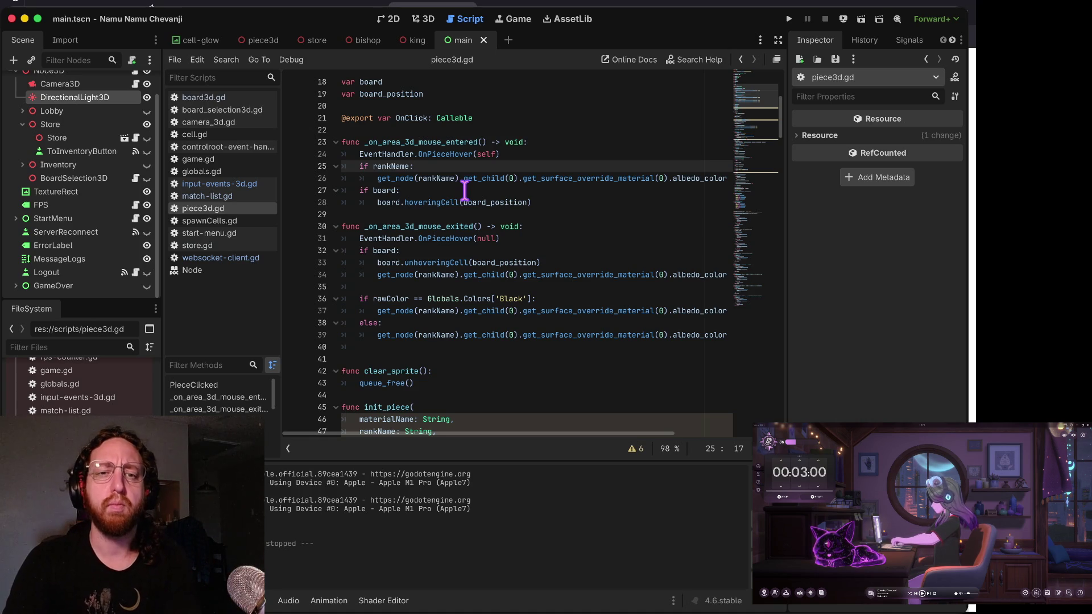
- Review the mouse-entered hover handler, its colour branches and the mouse-exited reset
key("Up")
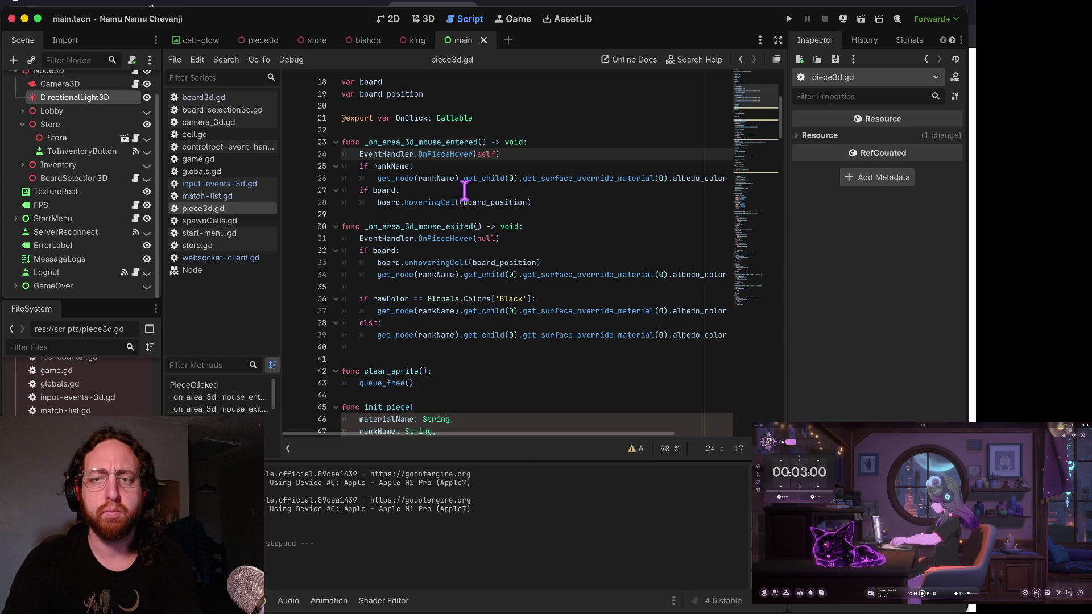
key("Down")
key("Down")
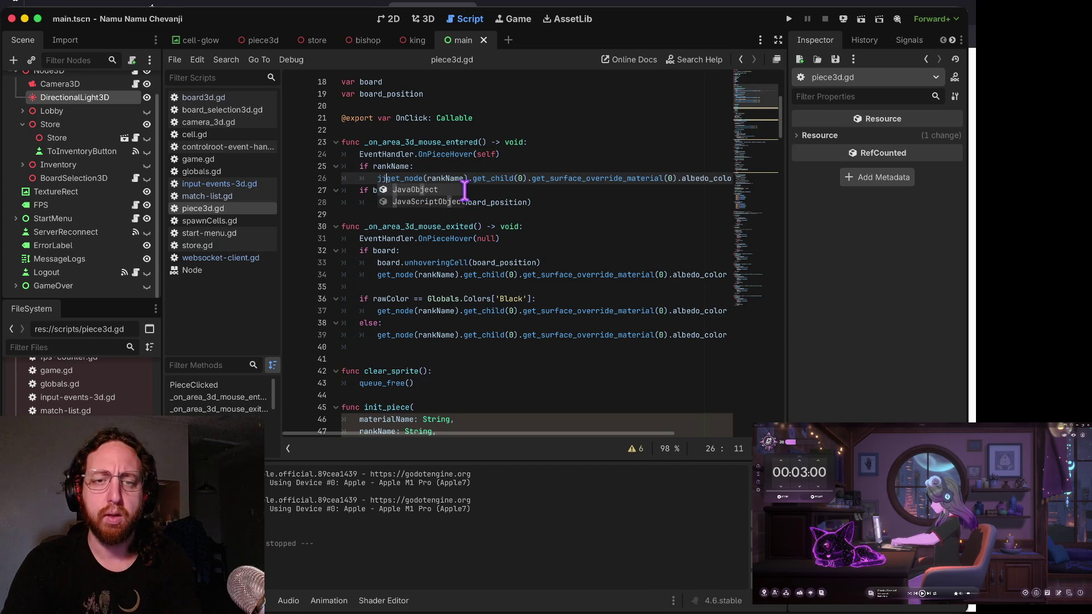
key("Down")
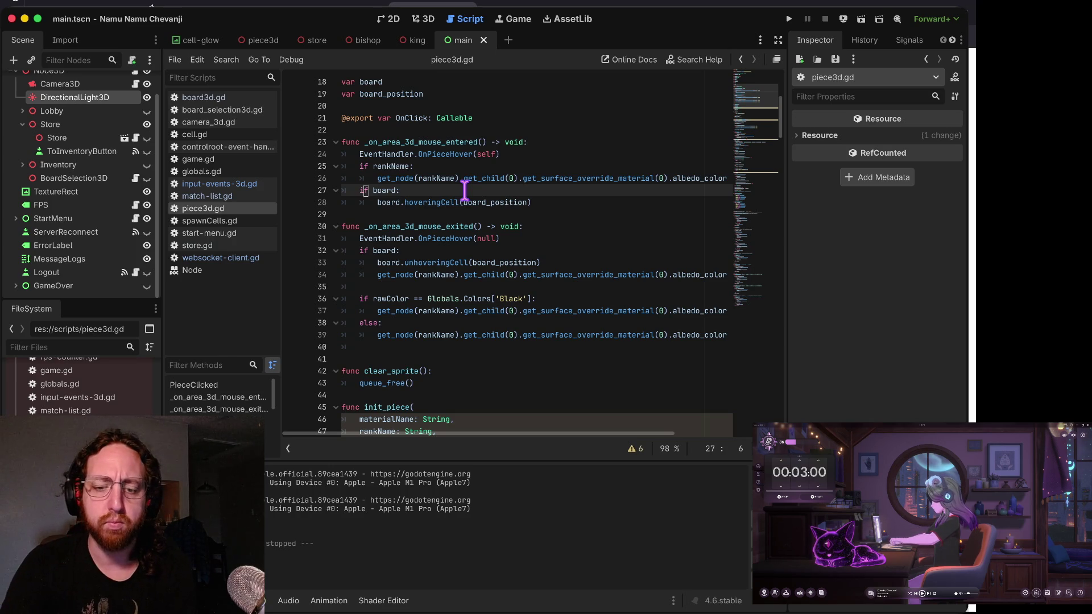
key("Down")
key("Down")
key("Down")
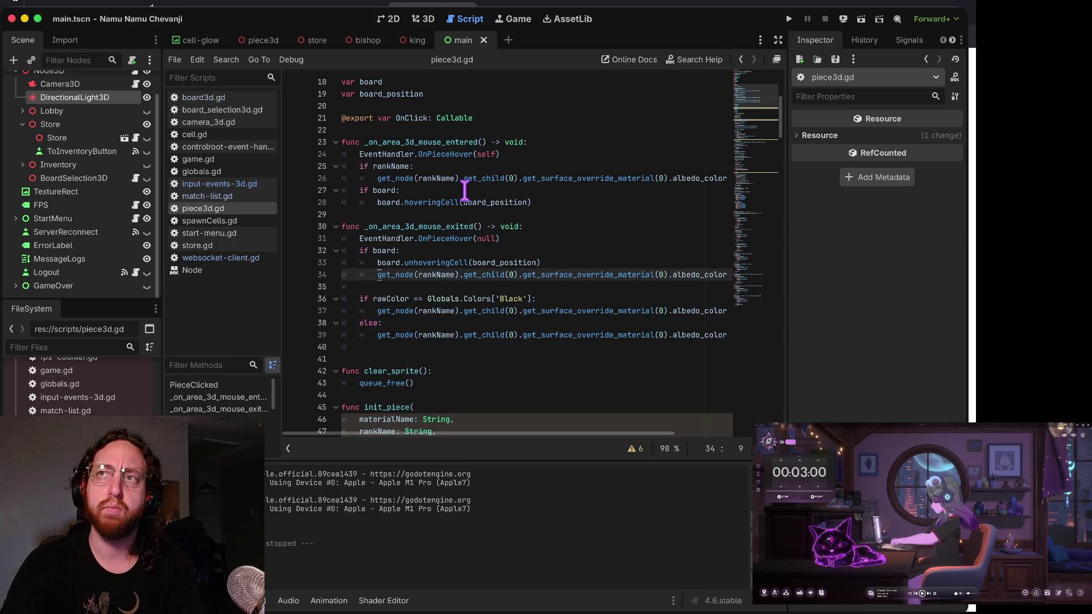
key("Down")
key("Down")
key("Down")
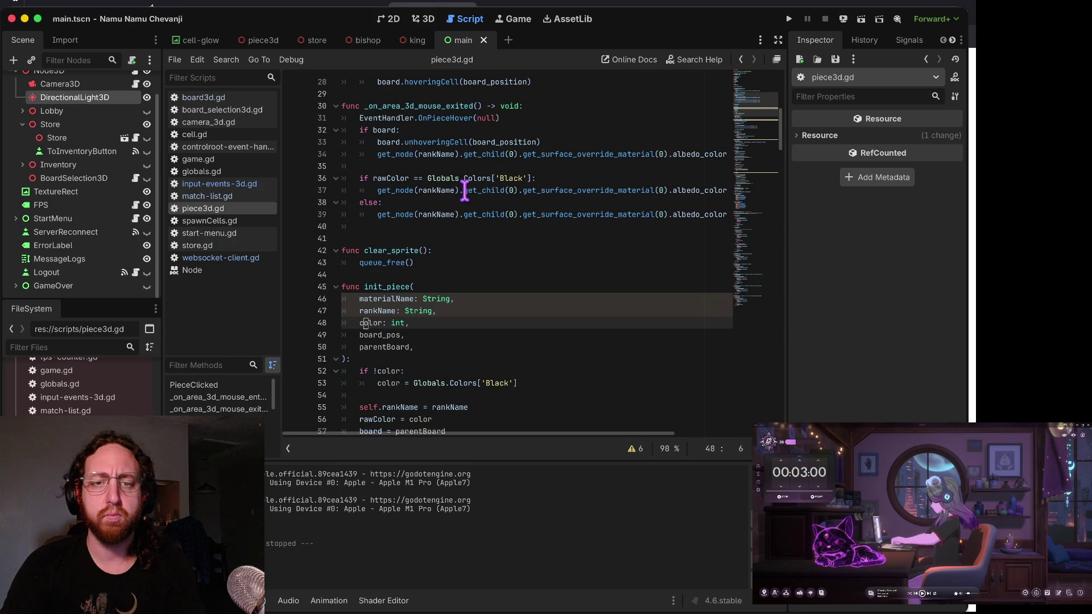
key("Up")
key("Up")
key("Up")
key("Up")
key("Up")
key("Up")
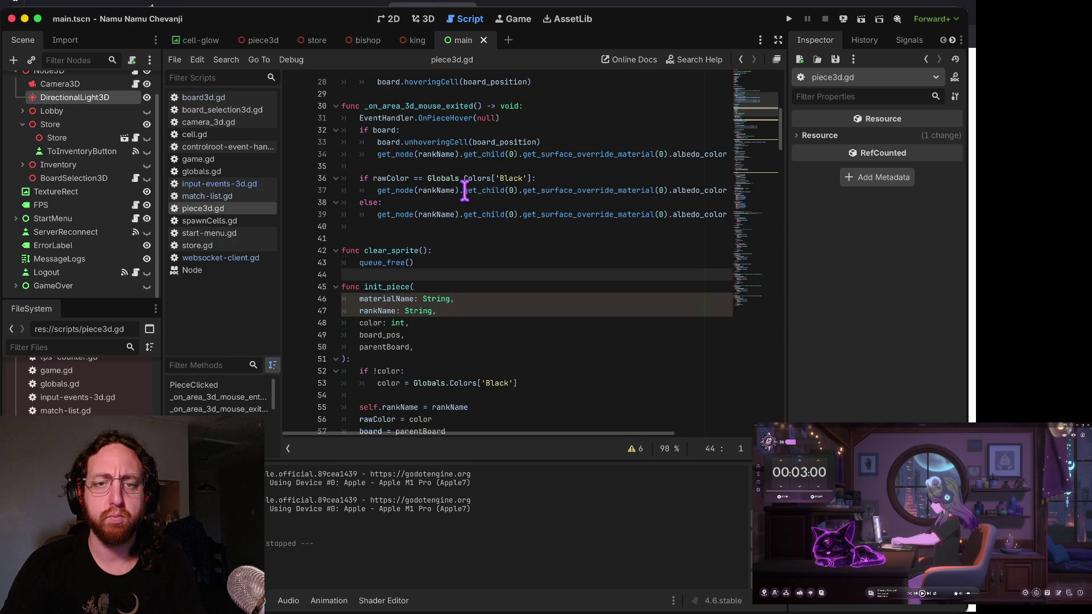
key("Up")
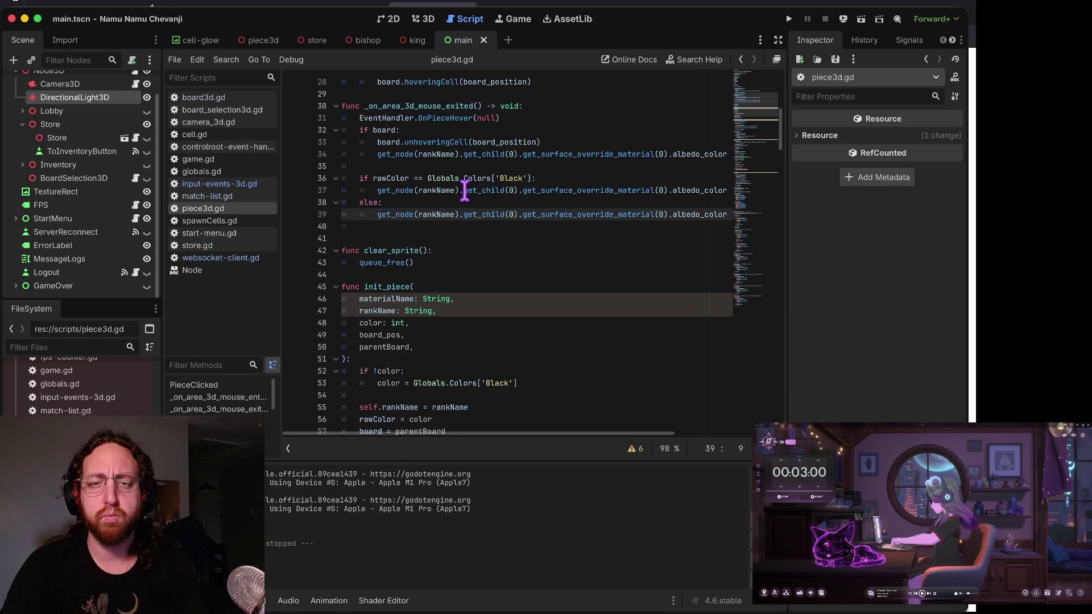
key("Up")
key("Up")
key("Up")
key("Up")
key("Up")
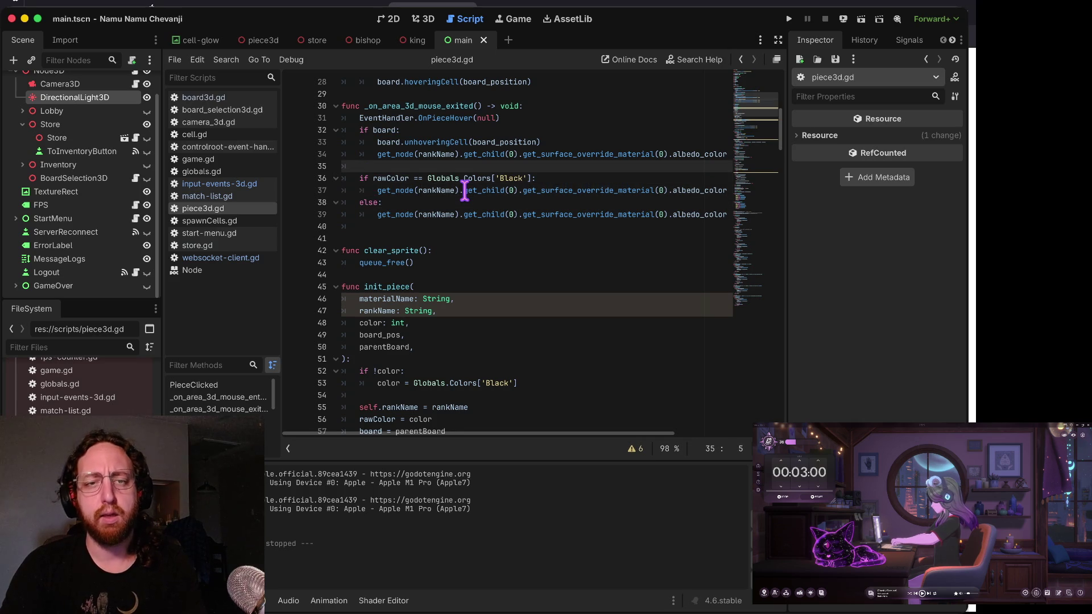
key("Down")
key("Down")
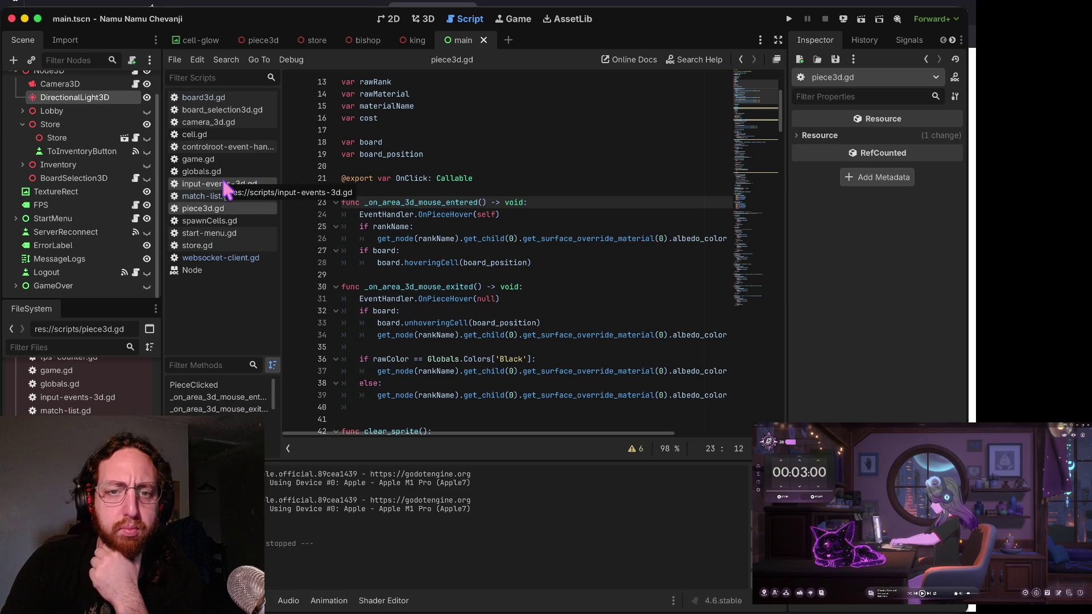
- In input-events-3d.gd, add a breakpoint on line 47 and start a debug run
left_click(227, 188)
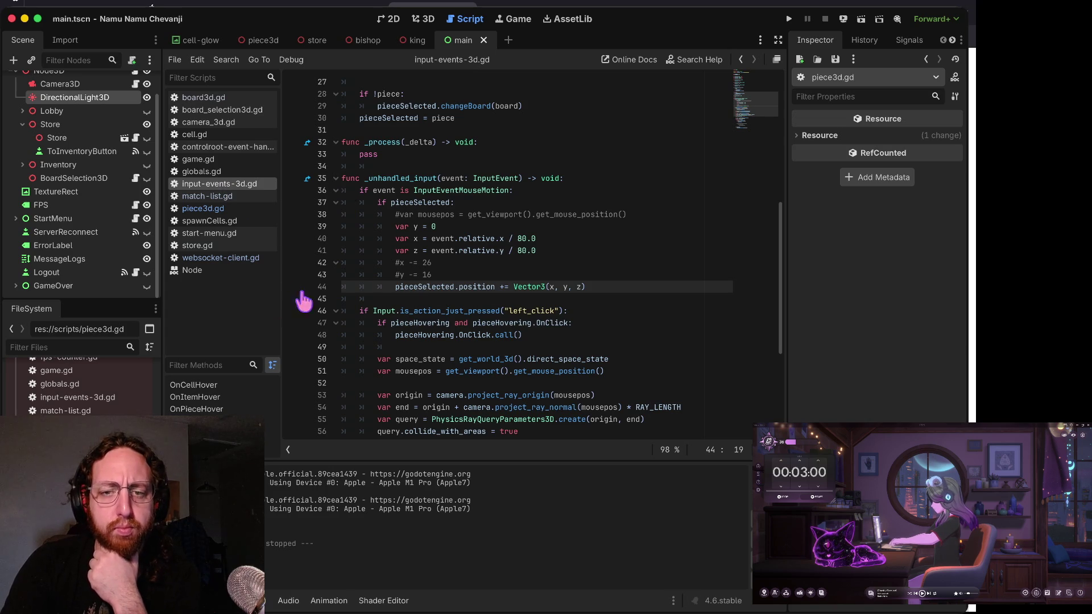
left_click(400, 310)
mouse_move(400, 310)
scroll(399, 303, "down", 2)
left_click_drag(400, 304, 405, 289)
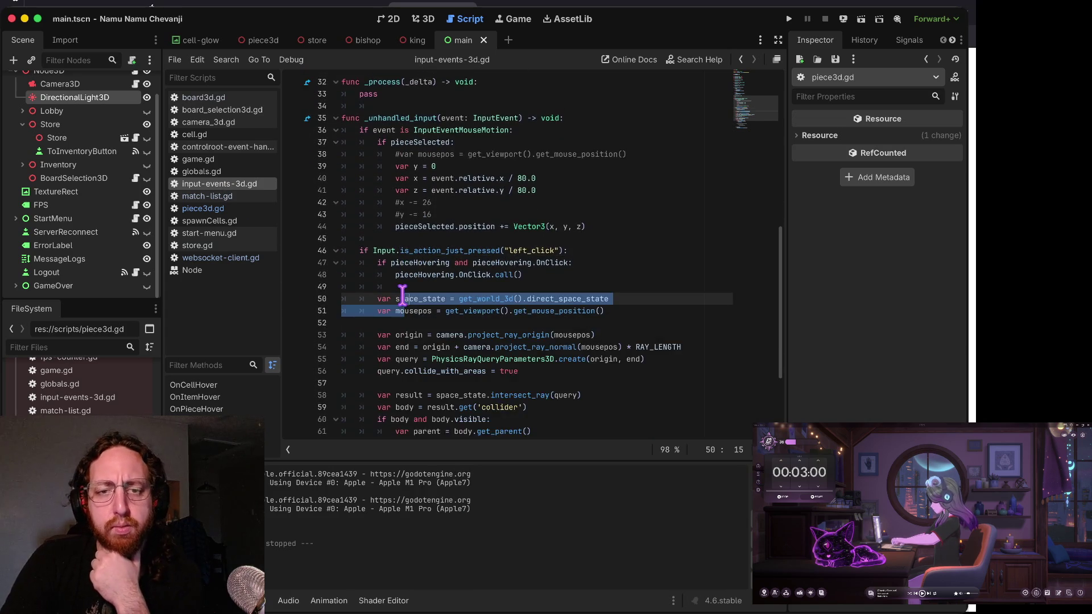
scroll(405, 289, "down", 2)
left_click(295, 197)
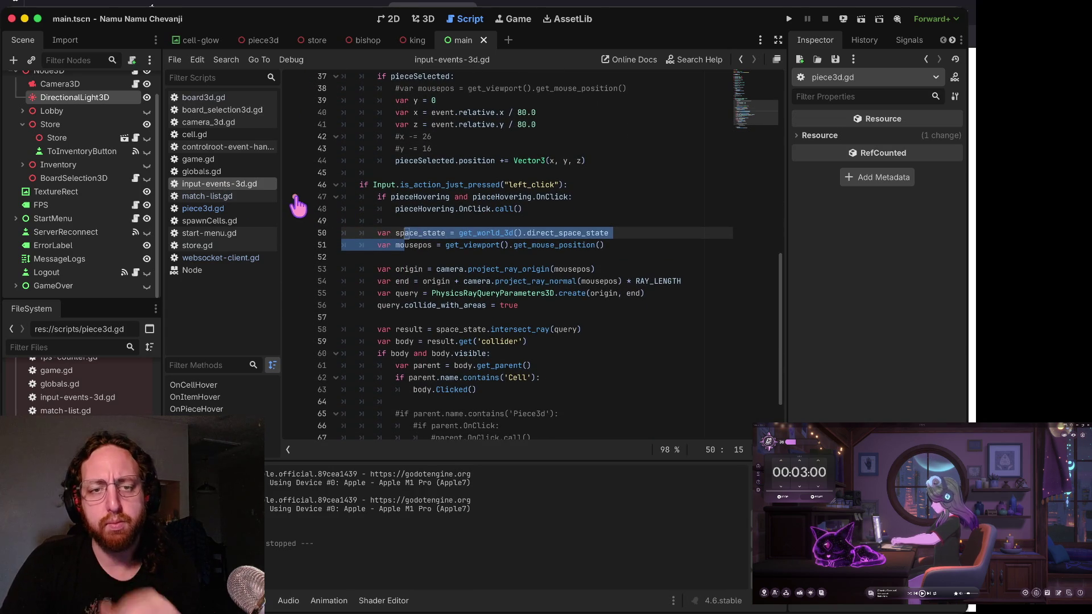
key("super+b")
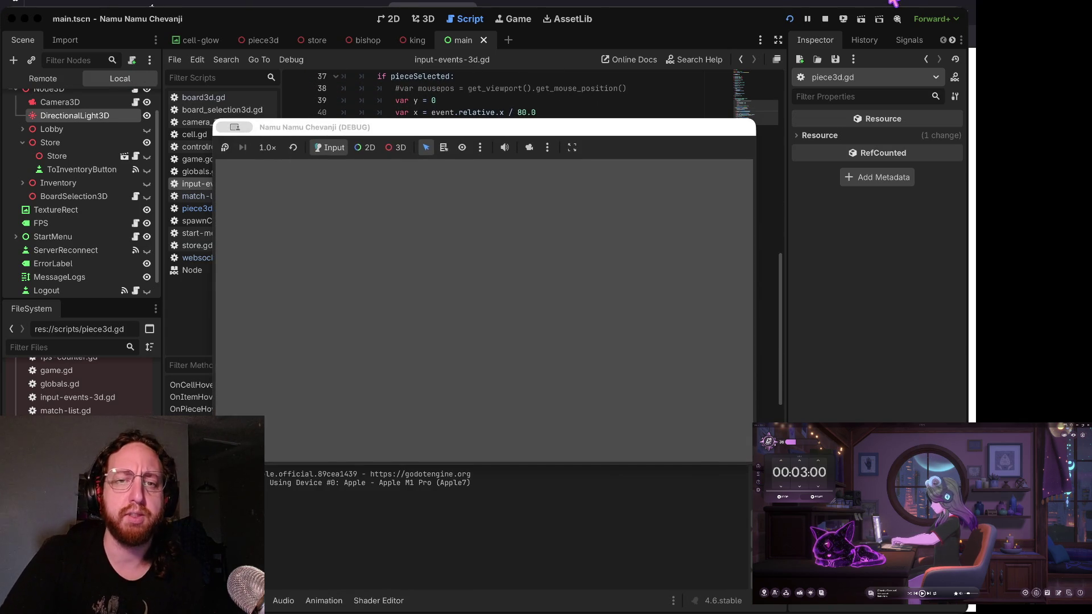
- Log into the game and click a board to hit the line 47 breakpoint, resuming once
left_click(476, 325)
type("k")
left_click(480, 407)
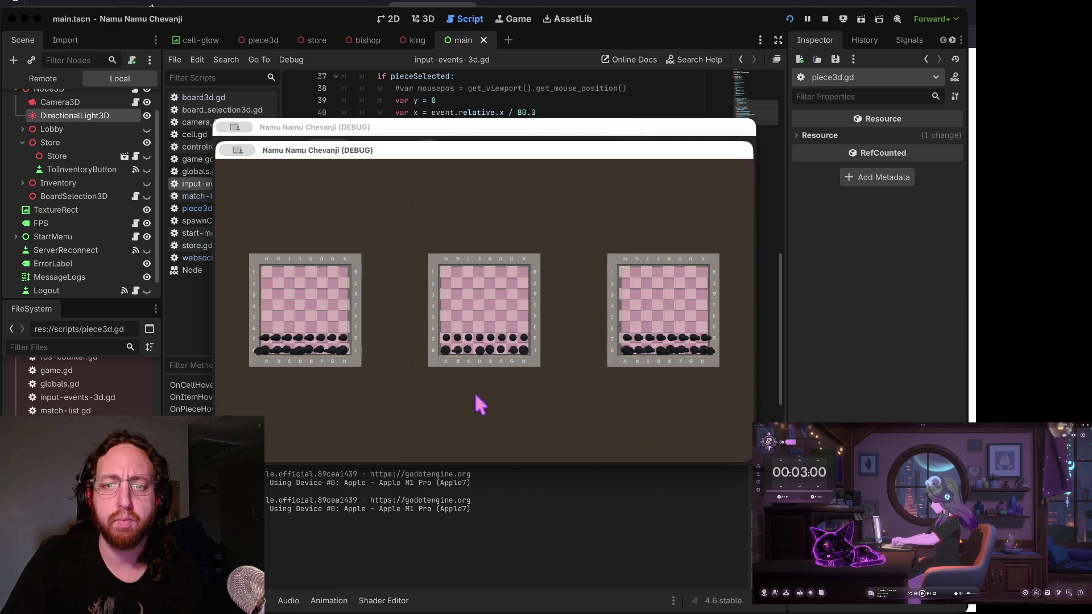
left_click(541, 316)
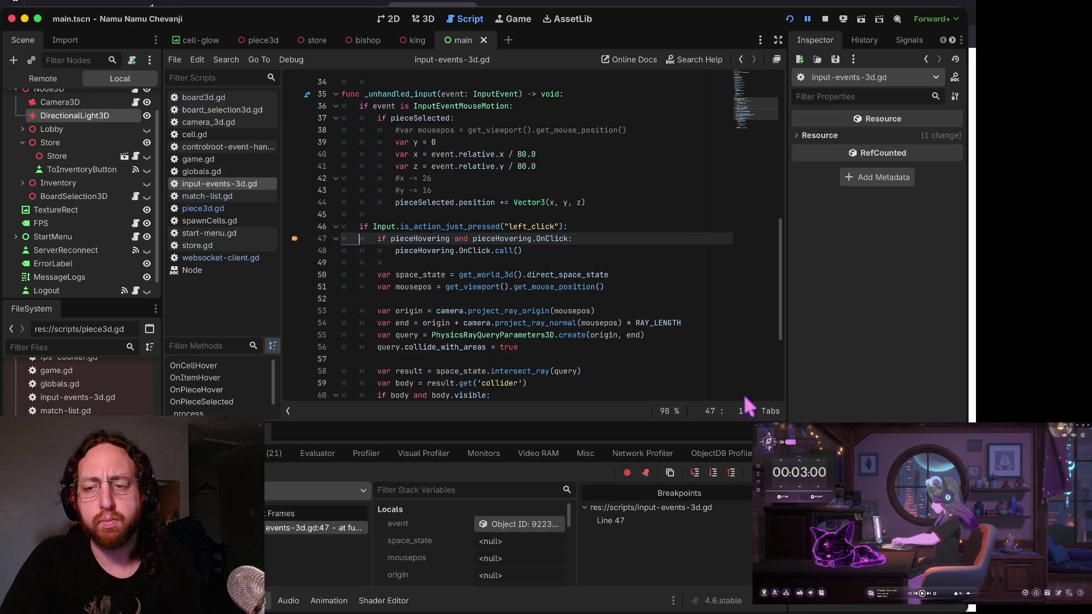
key("F12")
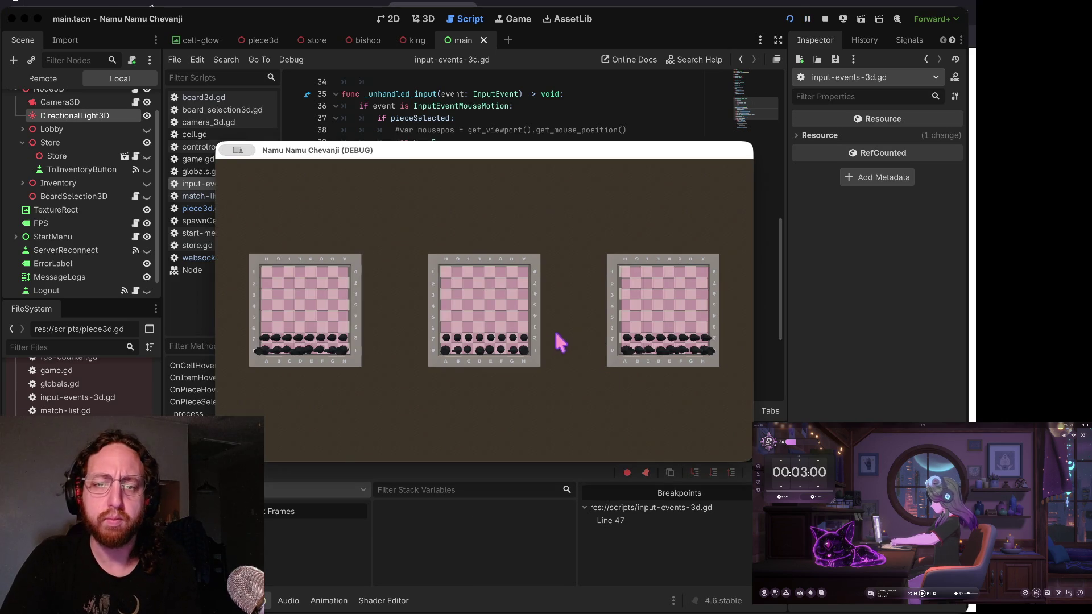
left_click(539, 335)
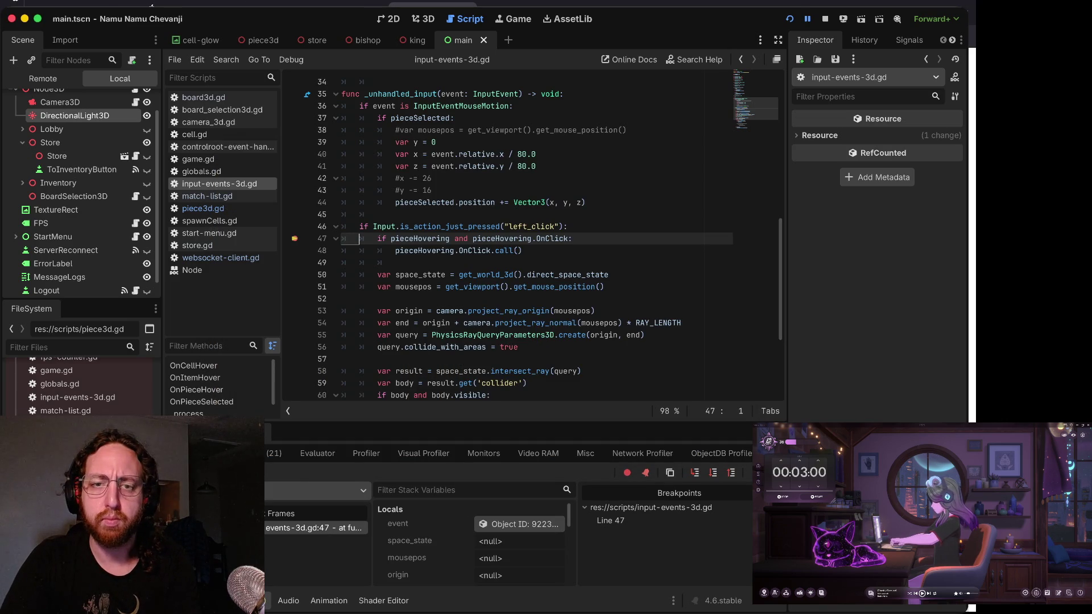
- Remove the line 47 breakpoint, resume the game and stop the debug run
left_click(295, 238)
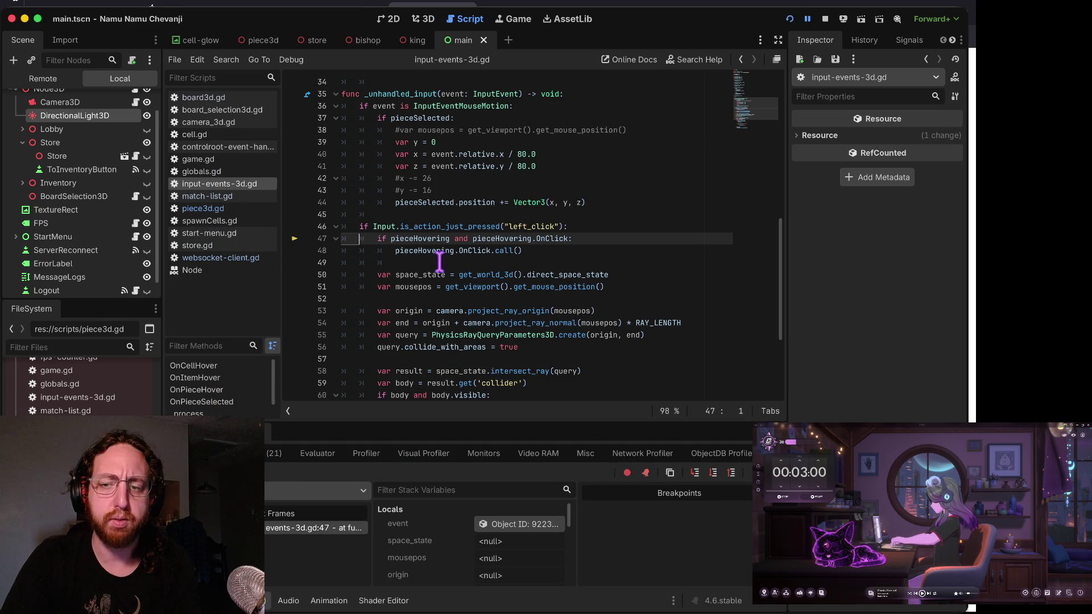
key("F12")
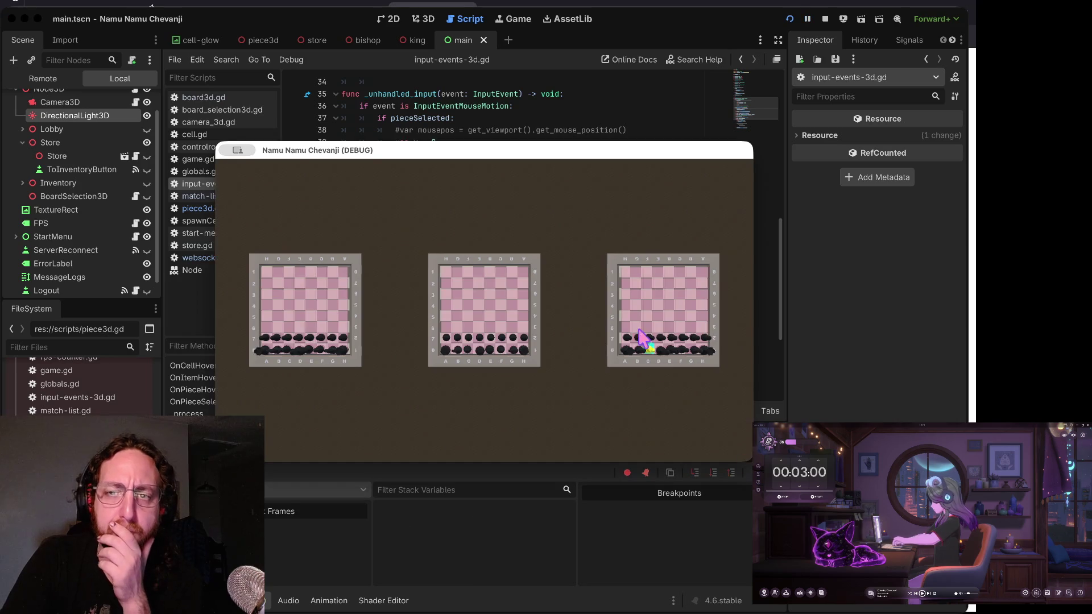
left_click(826, 18)
scroll(492, 116, "up", 10)
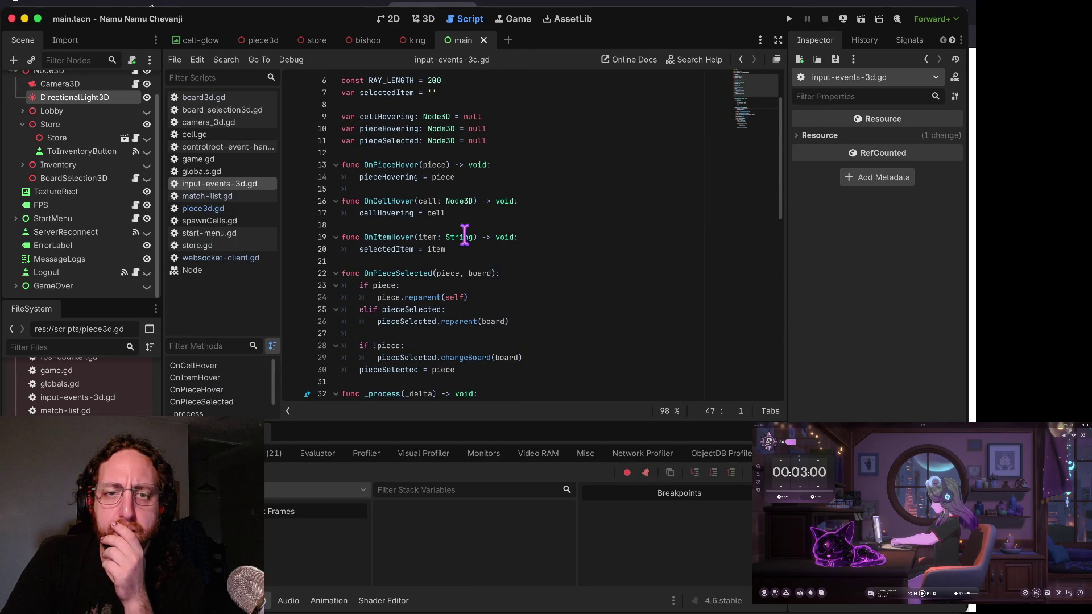
- Cut lines 23–40, the Area3D mouse enter/exit handlers, from piece3d.gd and run the project
scroll(464, 233, "up", 2)
mouse_move(464, 233)
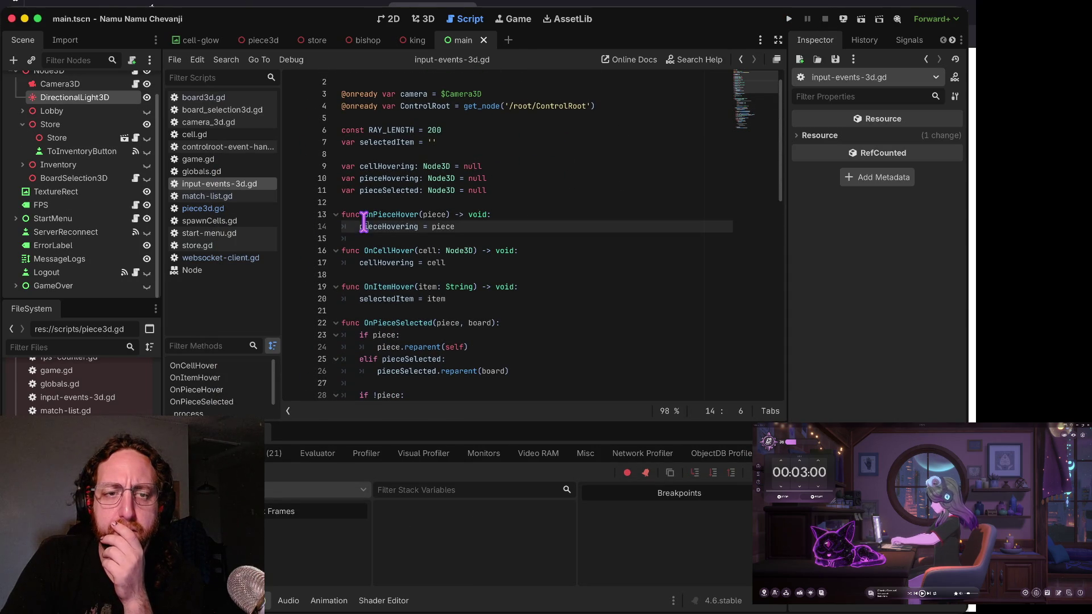
left_click(231, 208)
scroll(409, 216, "down", 1)
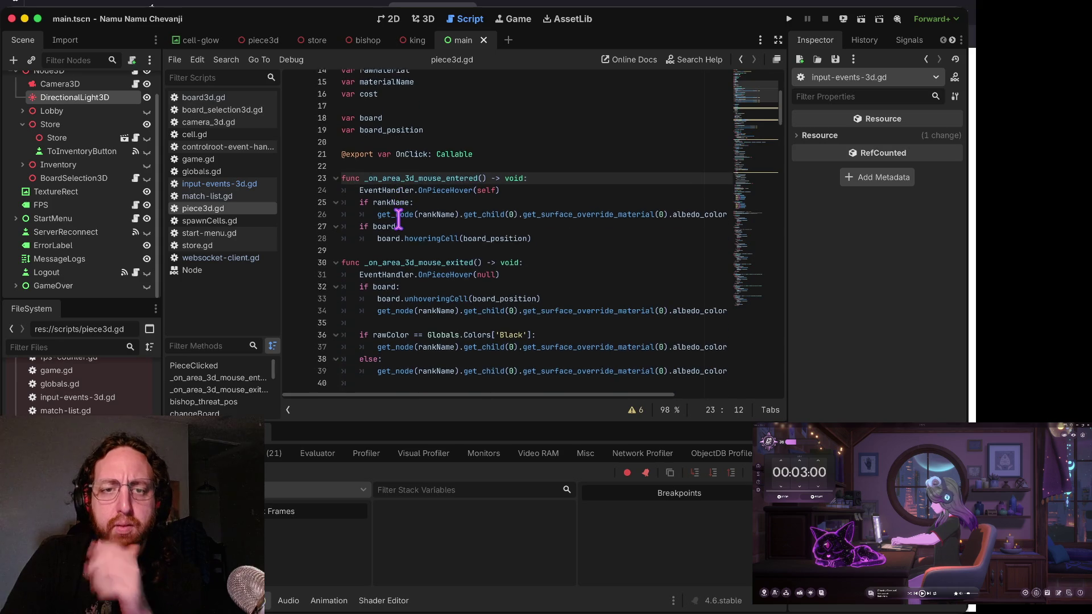
key("Home")
key("shift+Down")
key("shift+Down")
key("shift+Down")
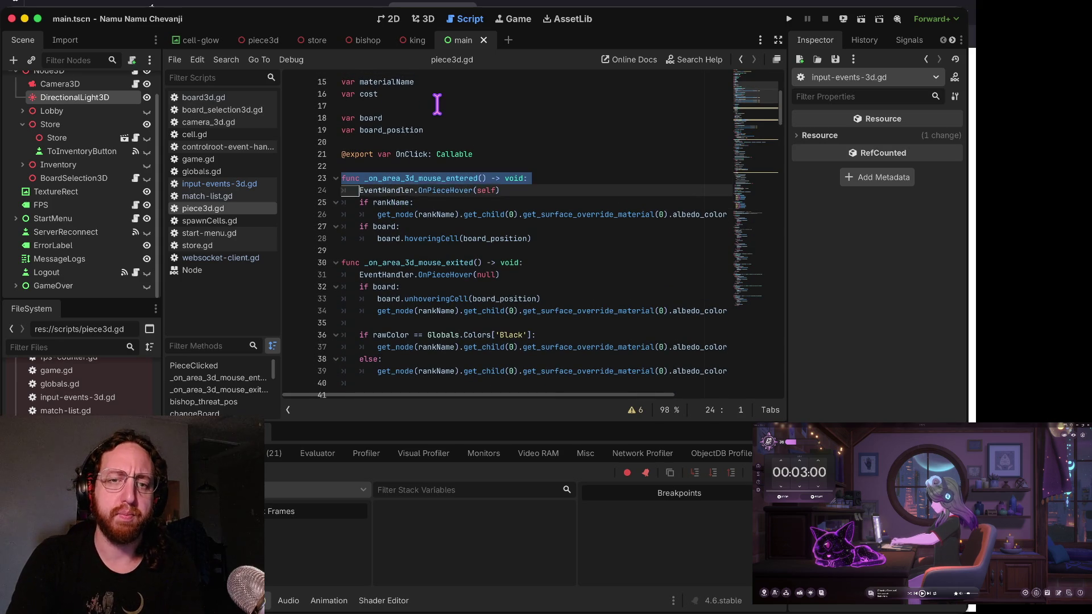
key("ctrl+x")
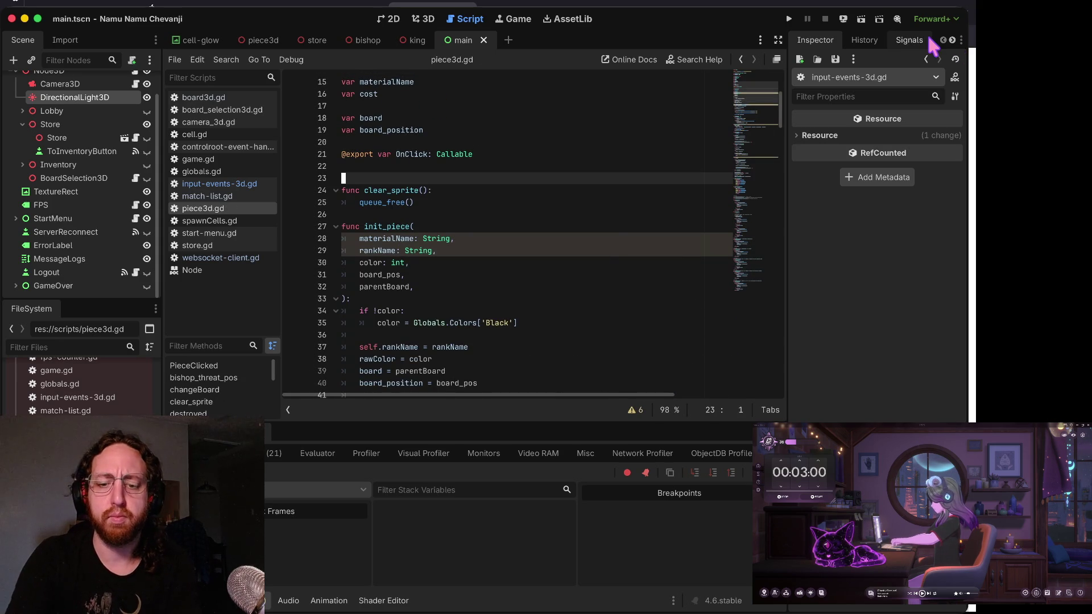
key("super+b")
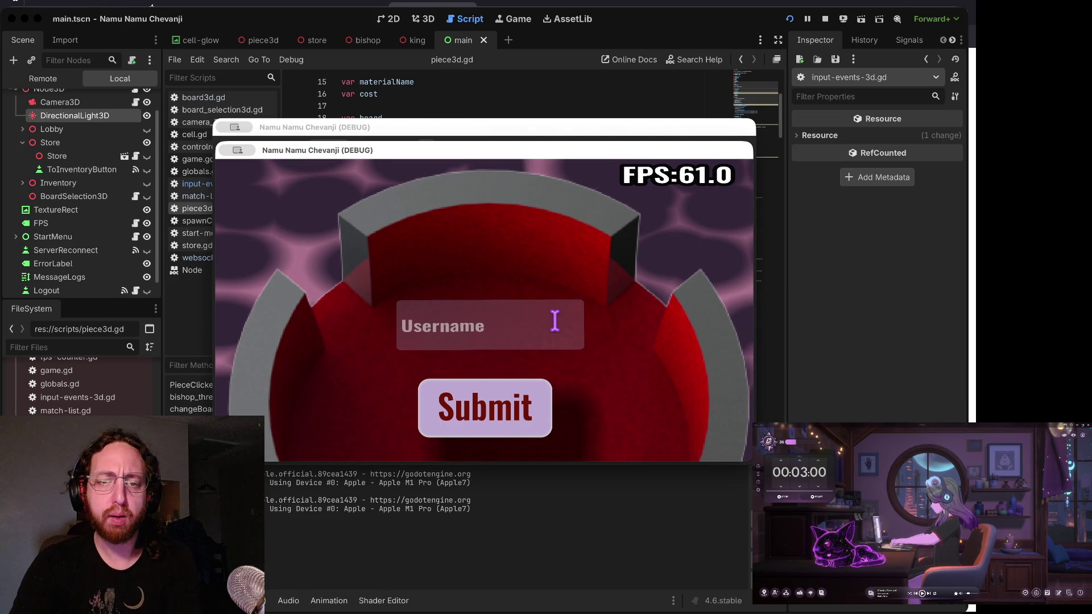
- Log in, open the middle board, visit the inventory and come back, then stop the game
left_click(555, 321)
left_click(509, 398)
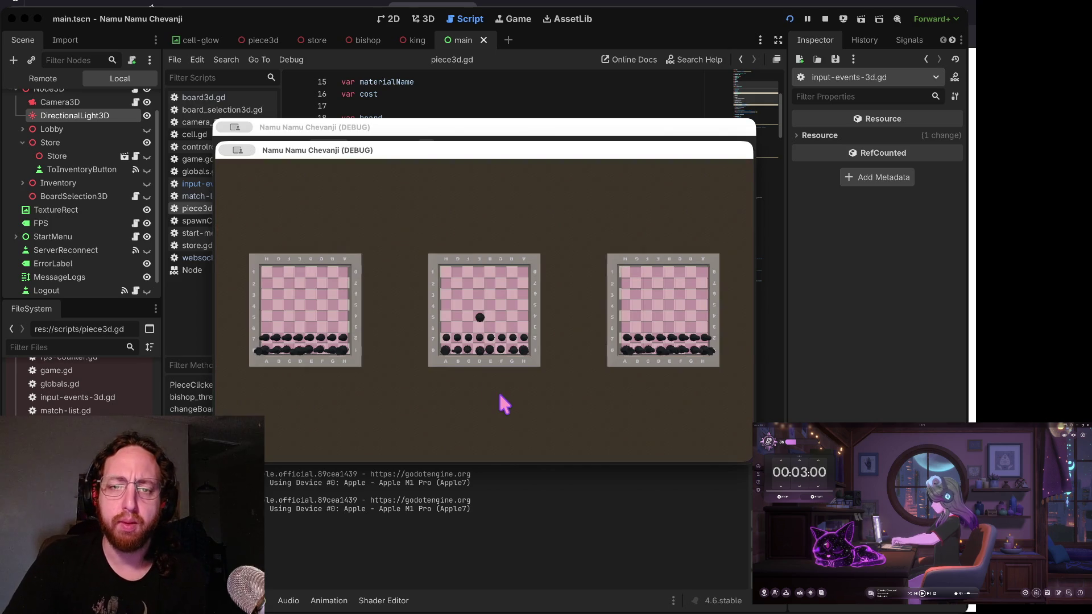
left_click(448, 349)
left_click(334, 427)
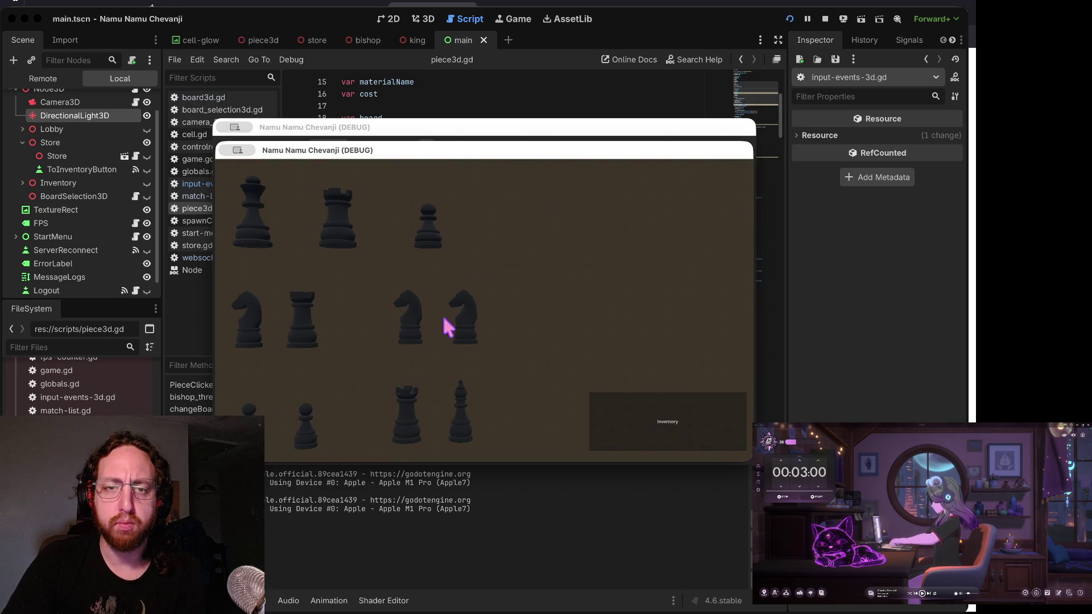
left_click(692, 444)
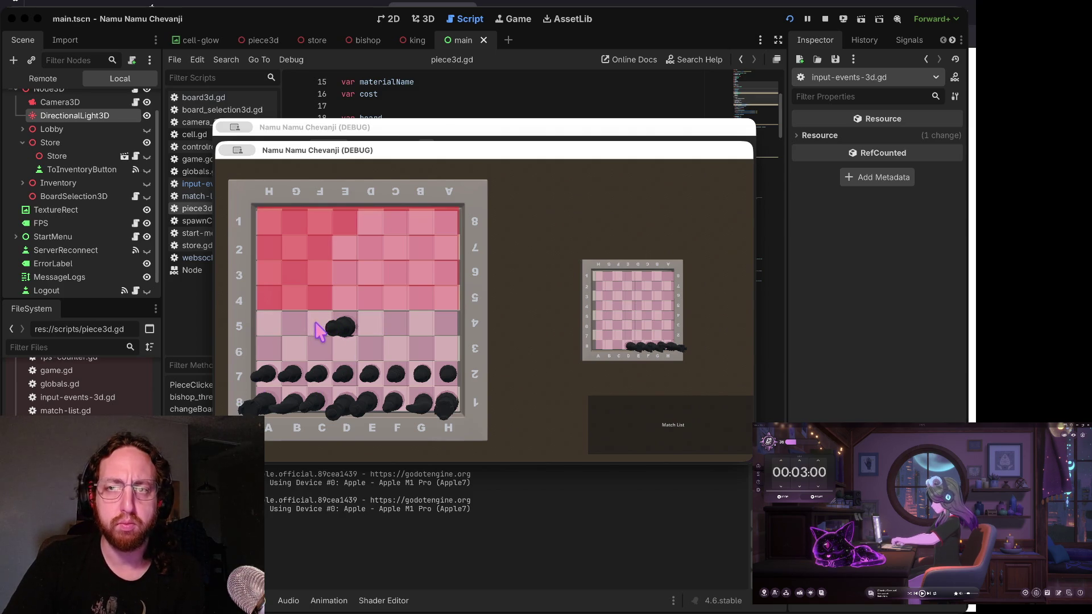
left_click(825, 19)
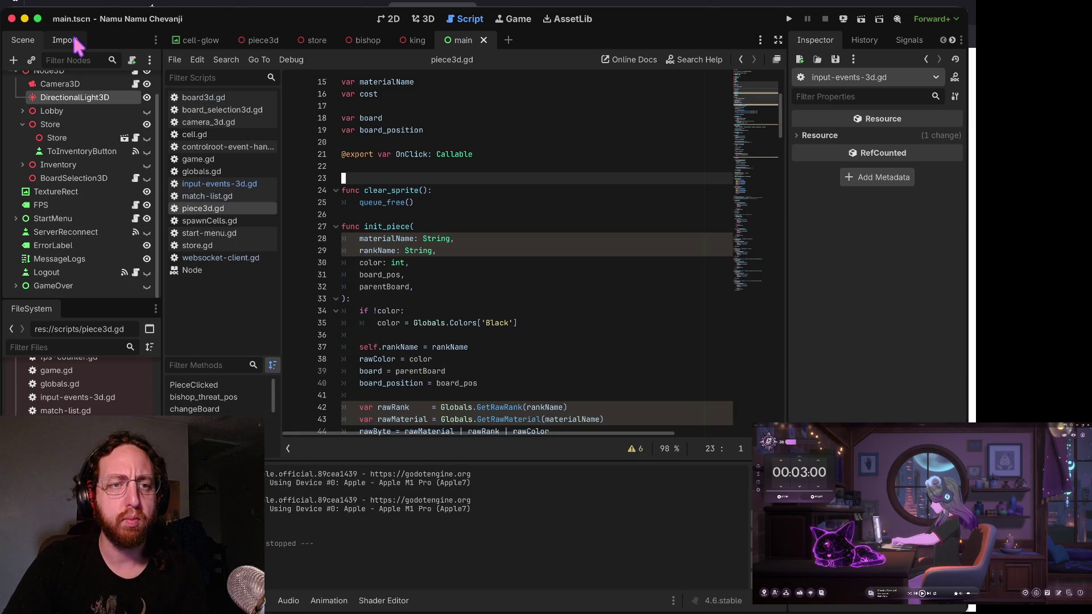
- Delete the Area3D node and its children from the piece3d scene, then run the project
scroll(80, 114, "up", 2)
scroll(80, 387, "up", 3)
scroll(79, 386, "up", 10)
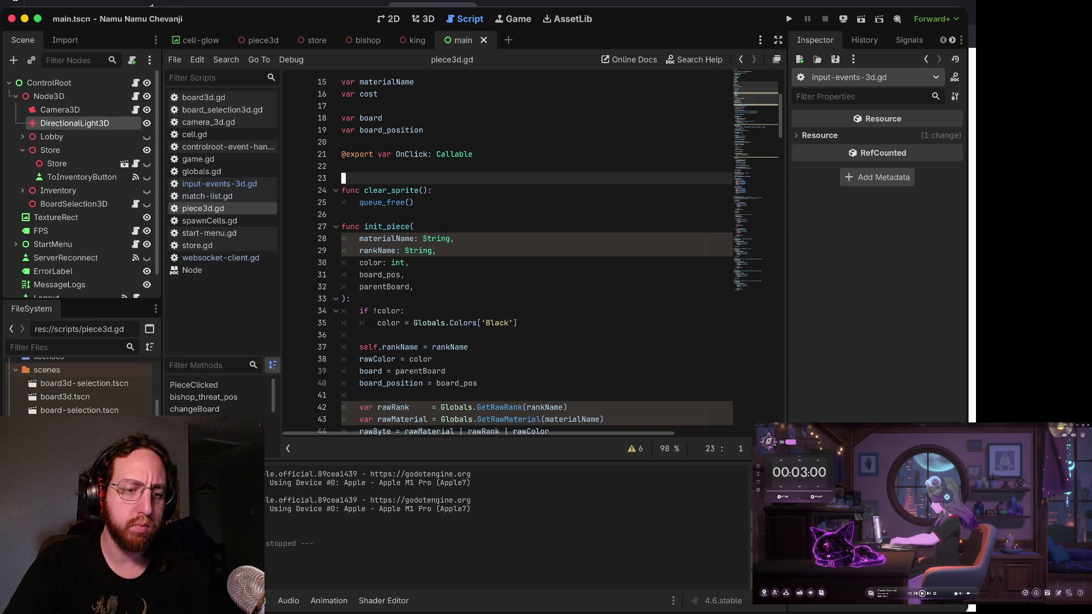
left_click(258, 40)
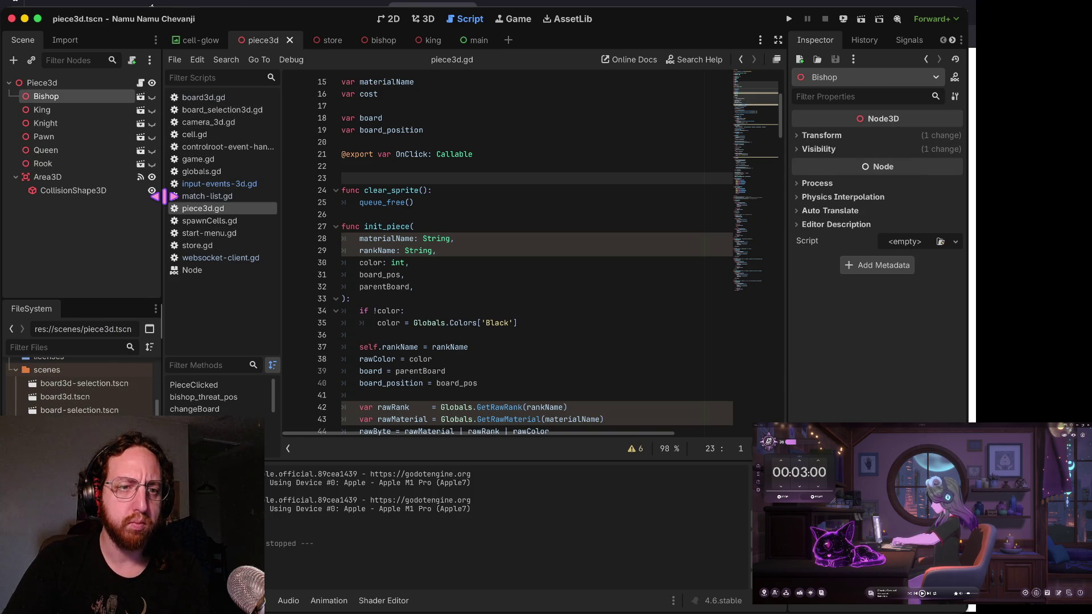
left_click(114, 177)
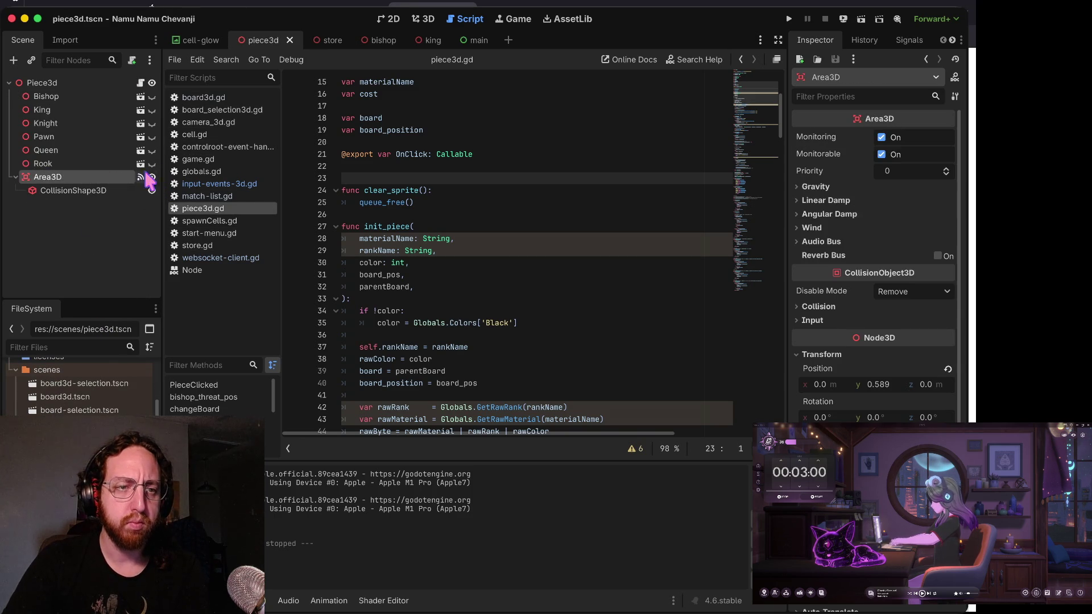
right_click(97, 181)
left_click(245, 398)
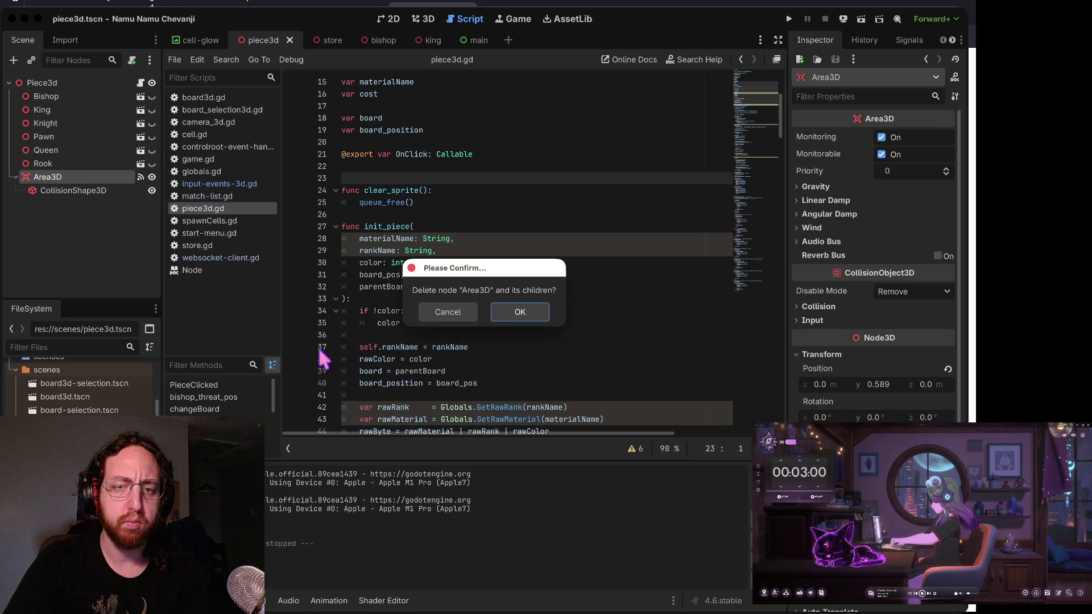
left_click(518, 311)
key("super+b")
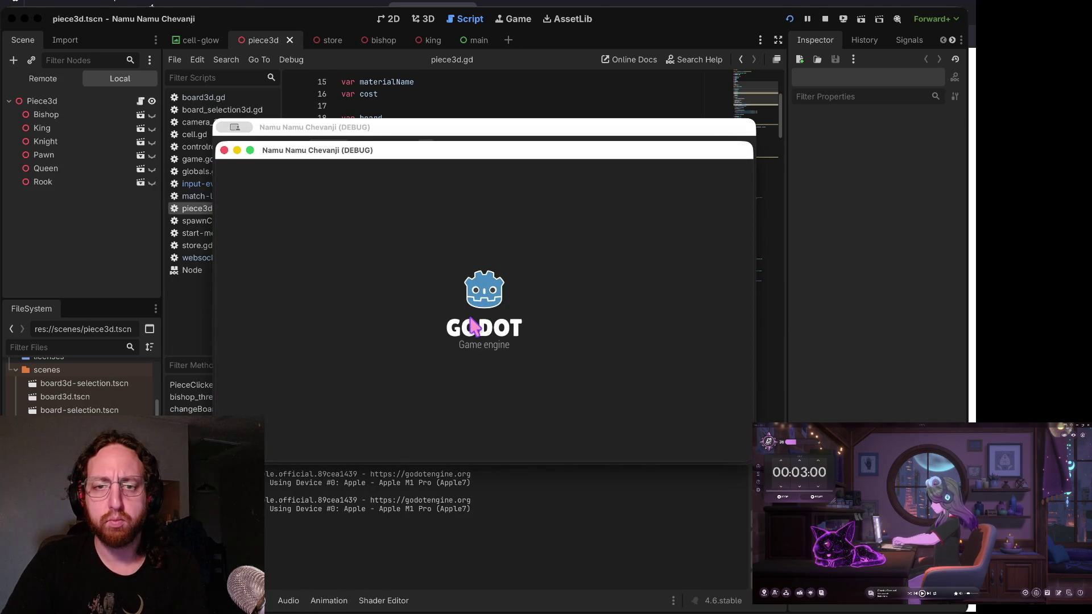
- Log in with a username, pick the left board and open the store's inventory board
left_click(464, 324)
type("ads")
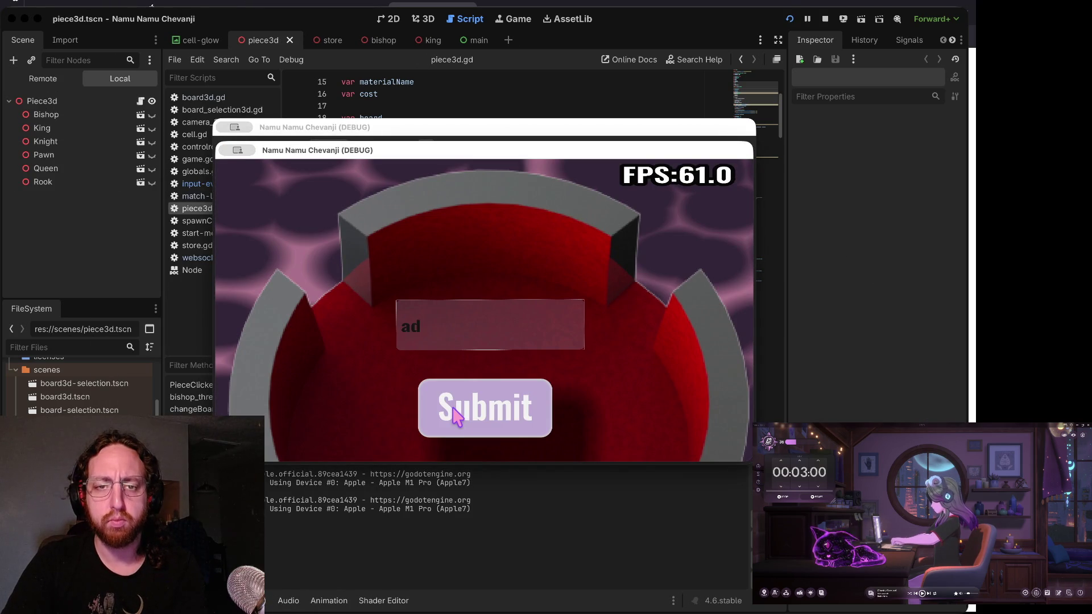
left_click(457, 417)
left_click(402, 336)
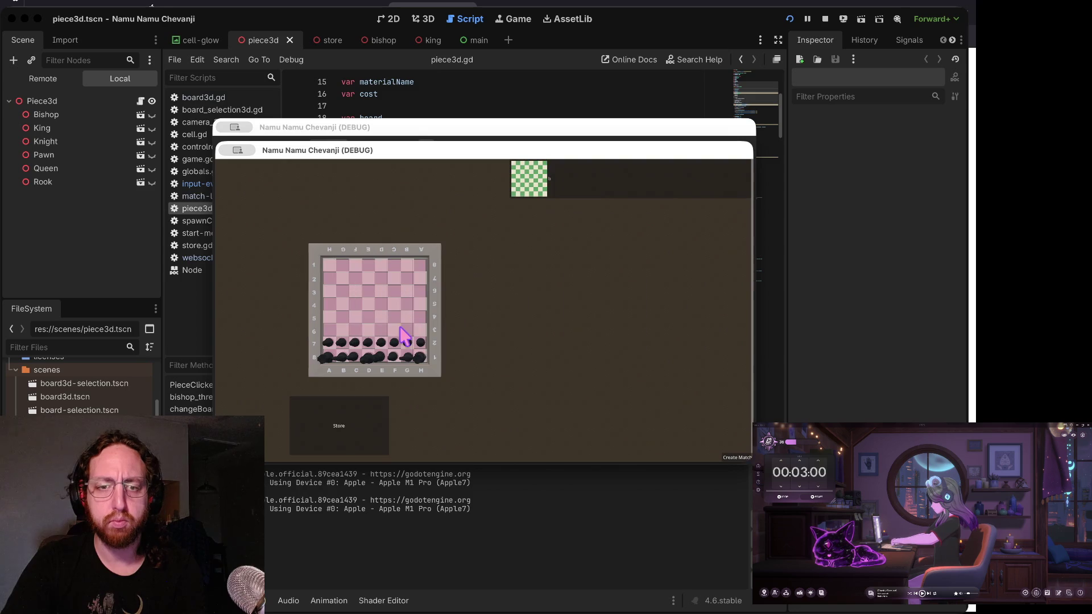
left_click(341, 438)
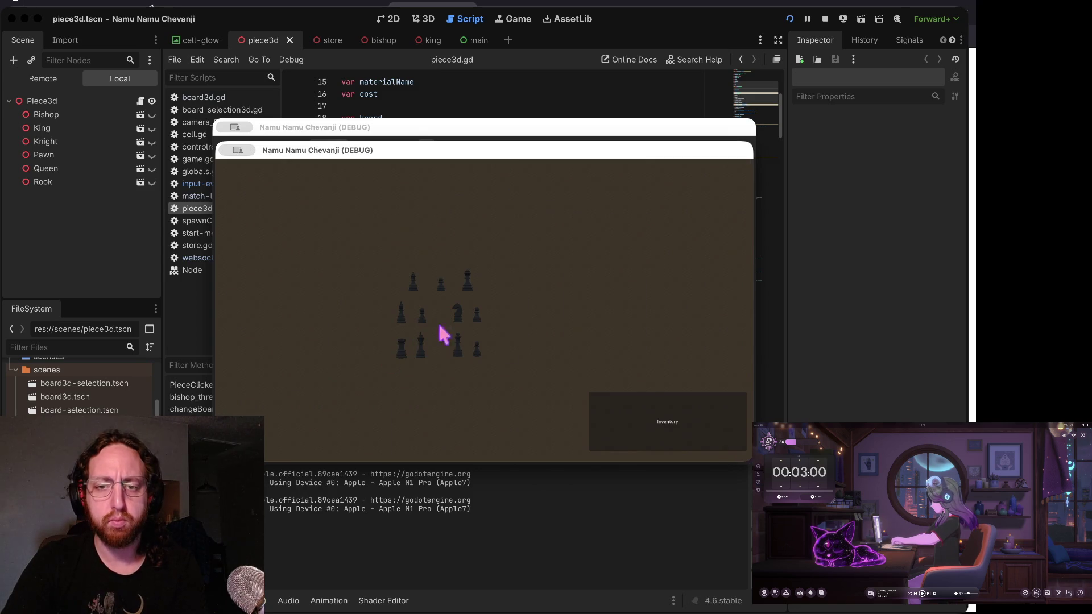
left_click(629, 424)
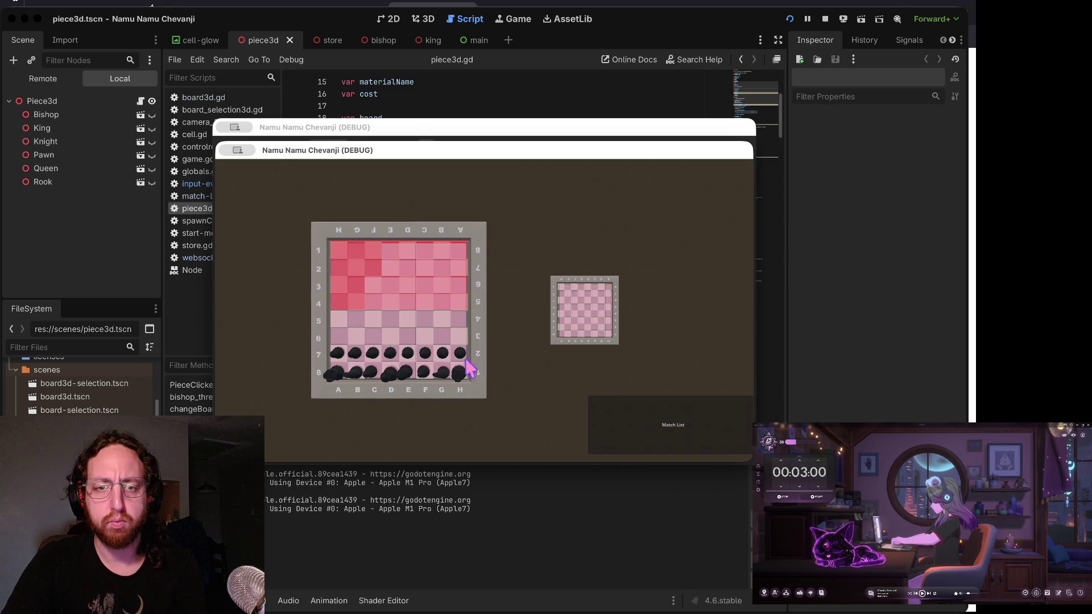
- Move the A7 pawn forward to A6, then quit the running game
left_click(340, 324)
left_click(340, 355)
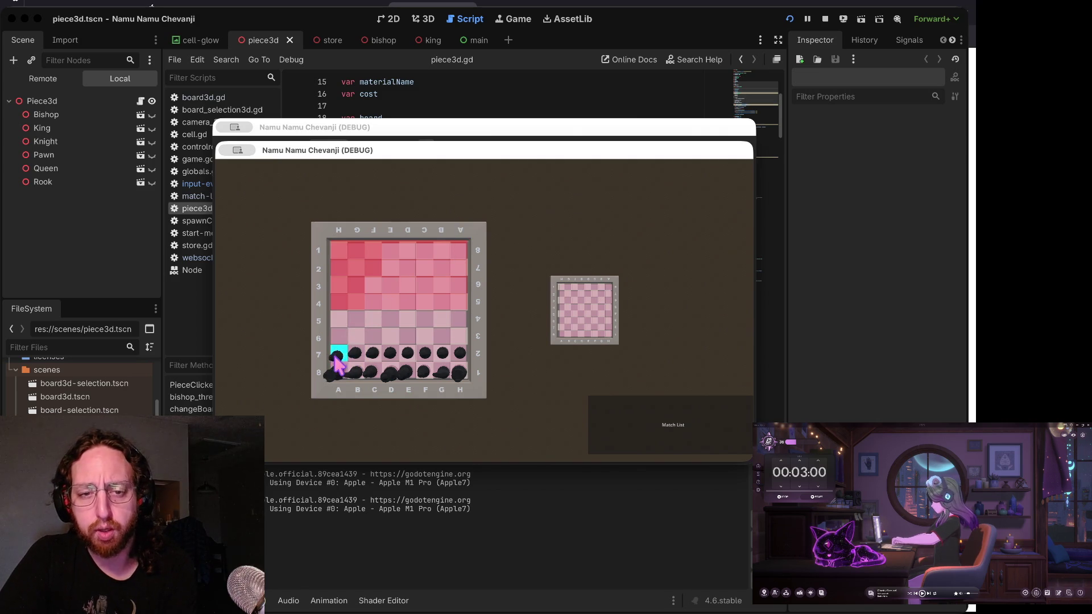
left_click(339, 339)
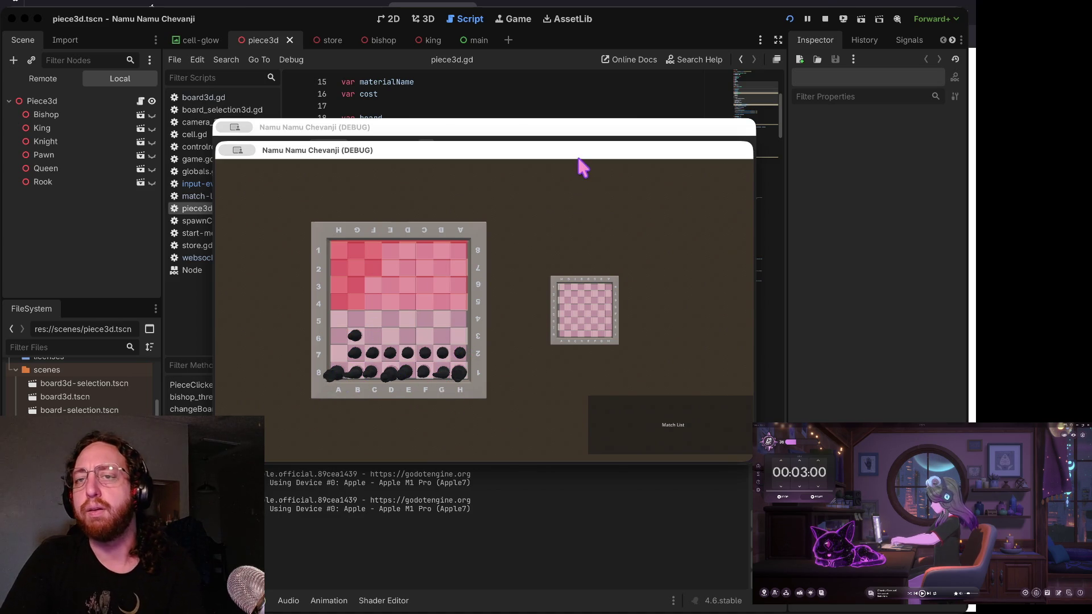
key("super+q")
- Stop the game, delete the blank line above clear_sprite in piece3d.gd and save it
left_click(825, 17)
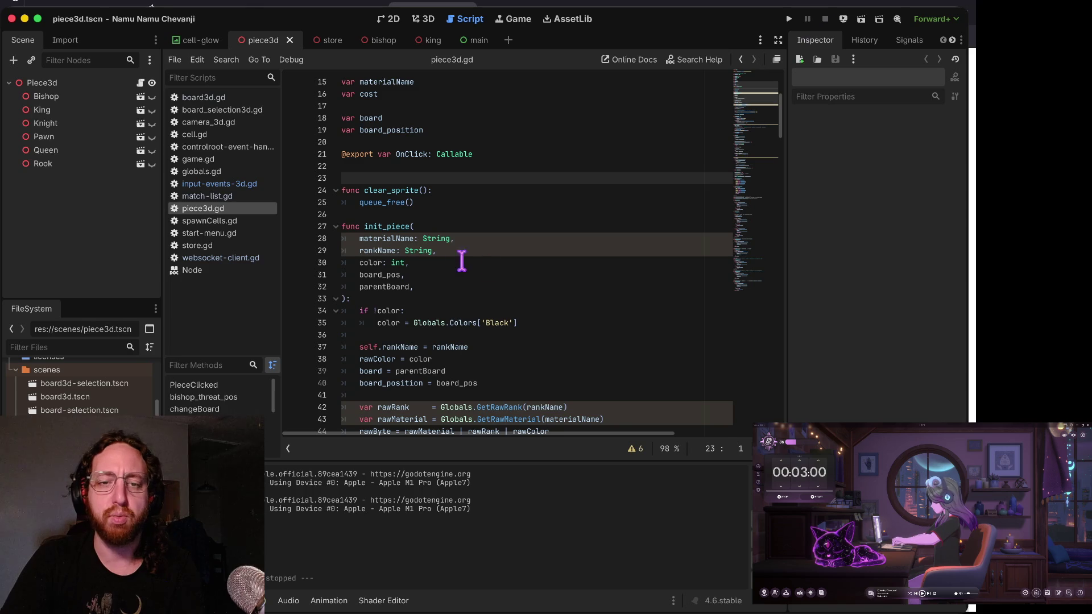
key("Return")
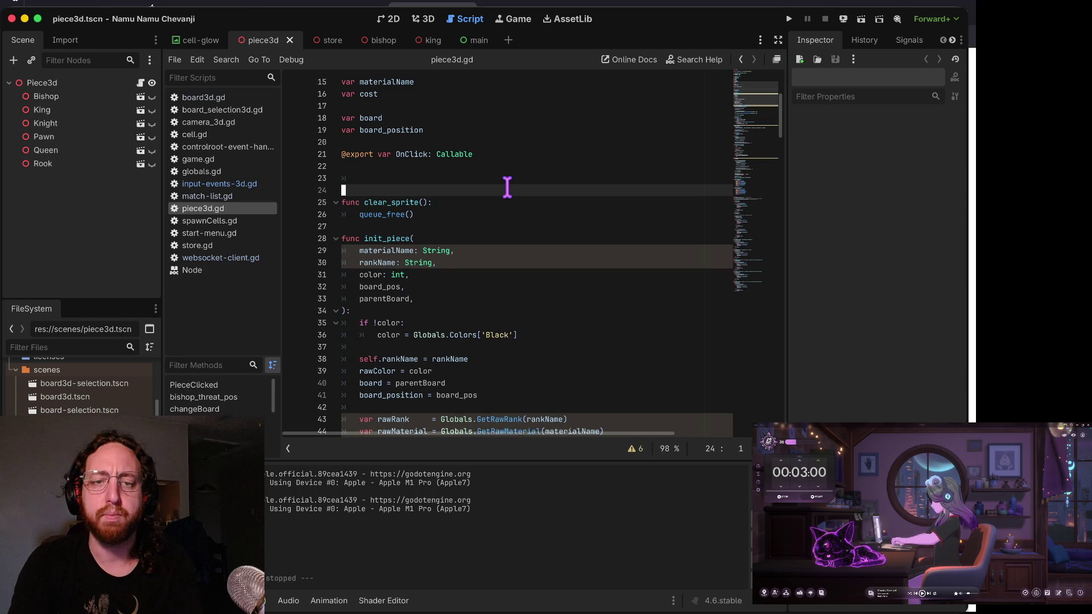
key("Up")
key("Delete")
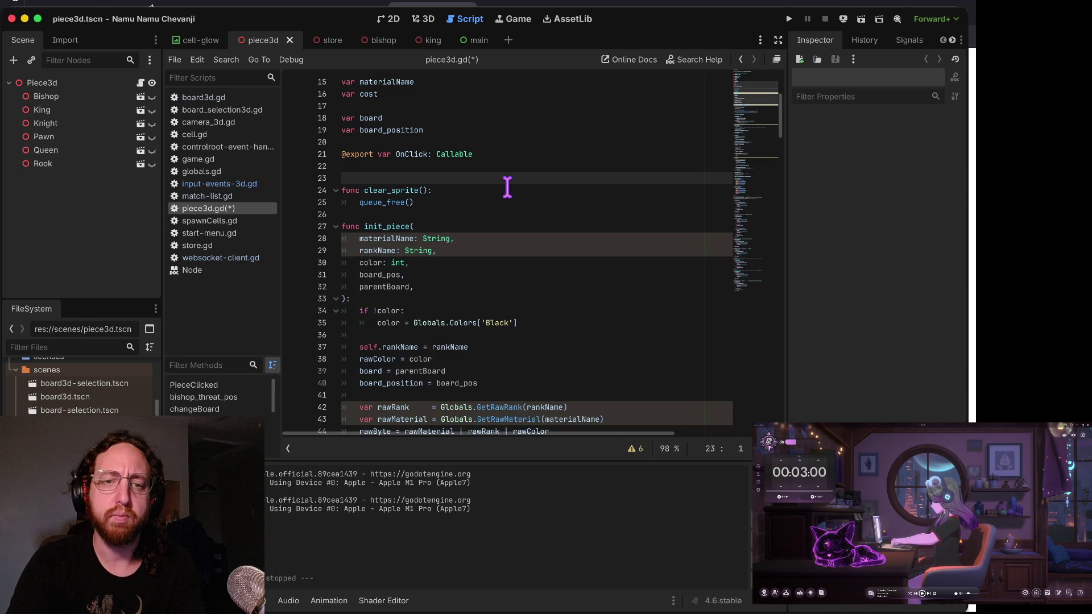
key("Delete")
key("super+s")
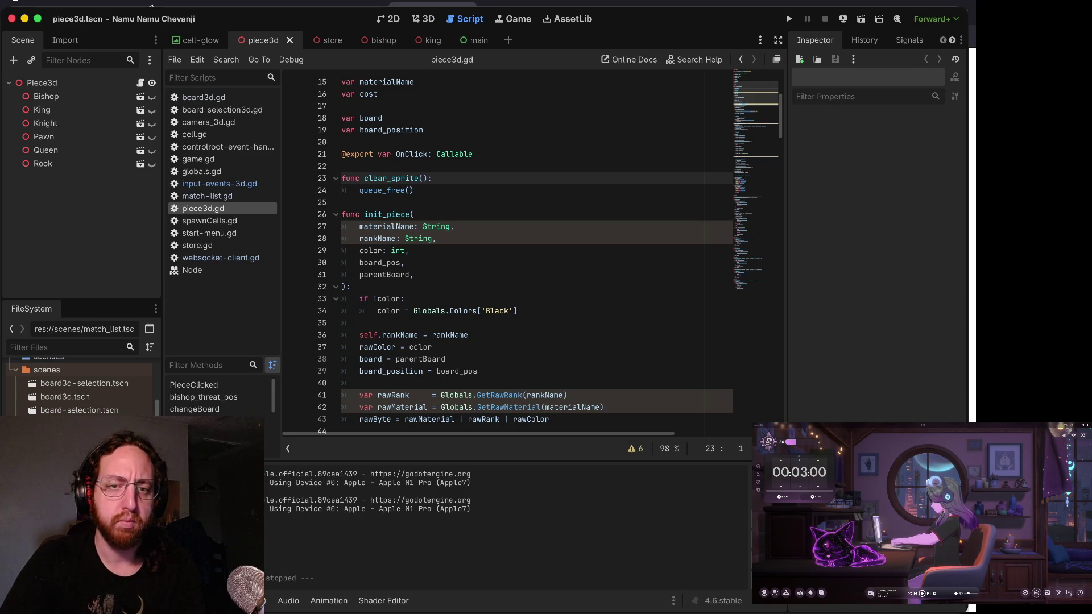
- Undo the node deletion to bring back Area3D with its CollisionShape3D
left_click(411, 250)
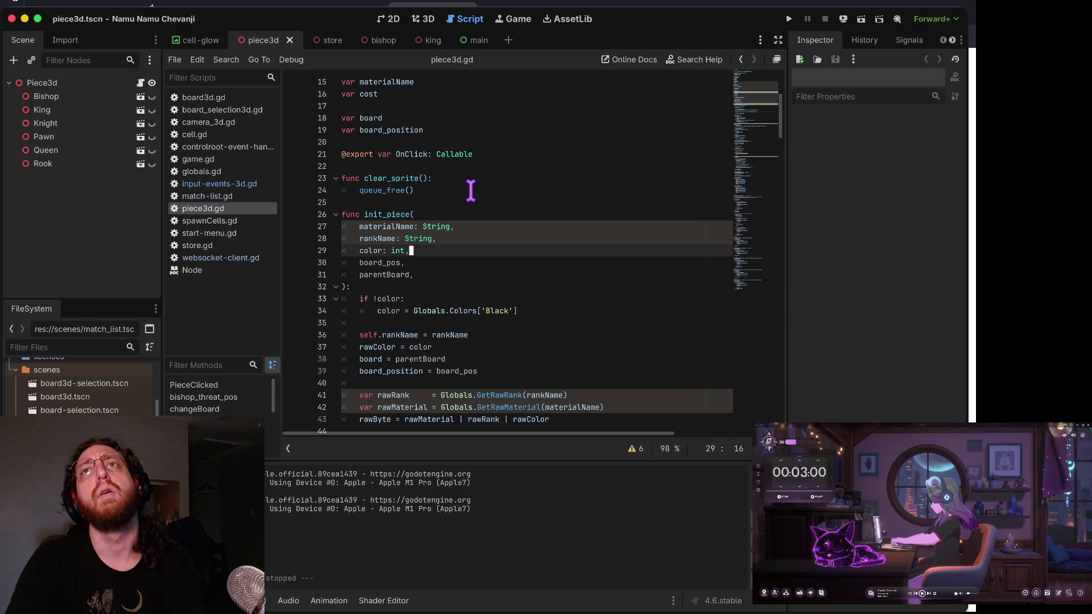
left_click(110, 219)
key("ctrl+v")
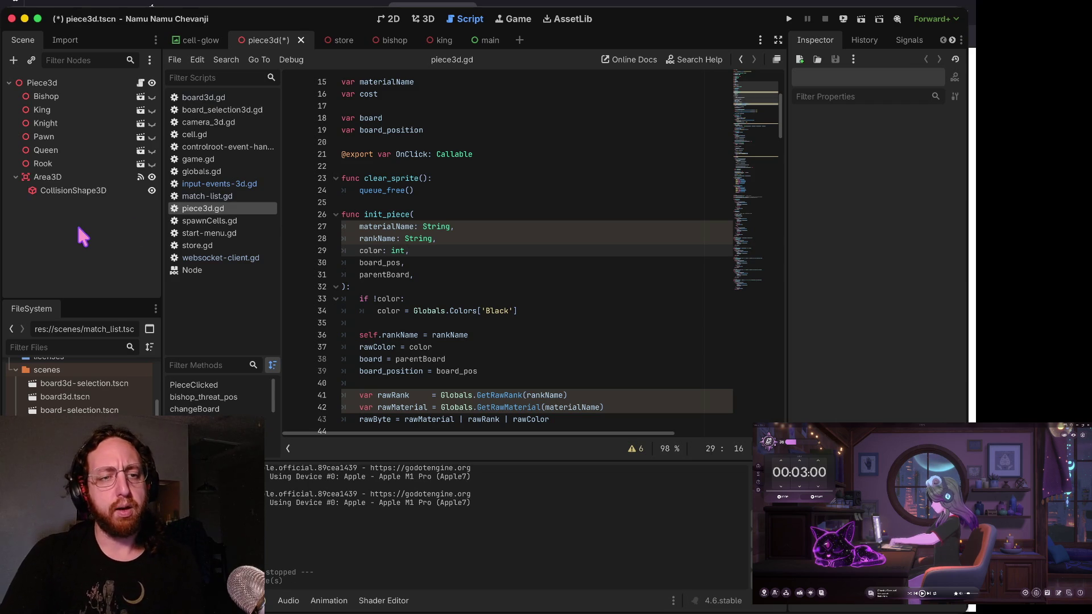
- Inspect the restored Area3D's Monitoring property and save the piece3d scene
left_click(91, 180)
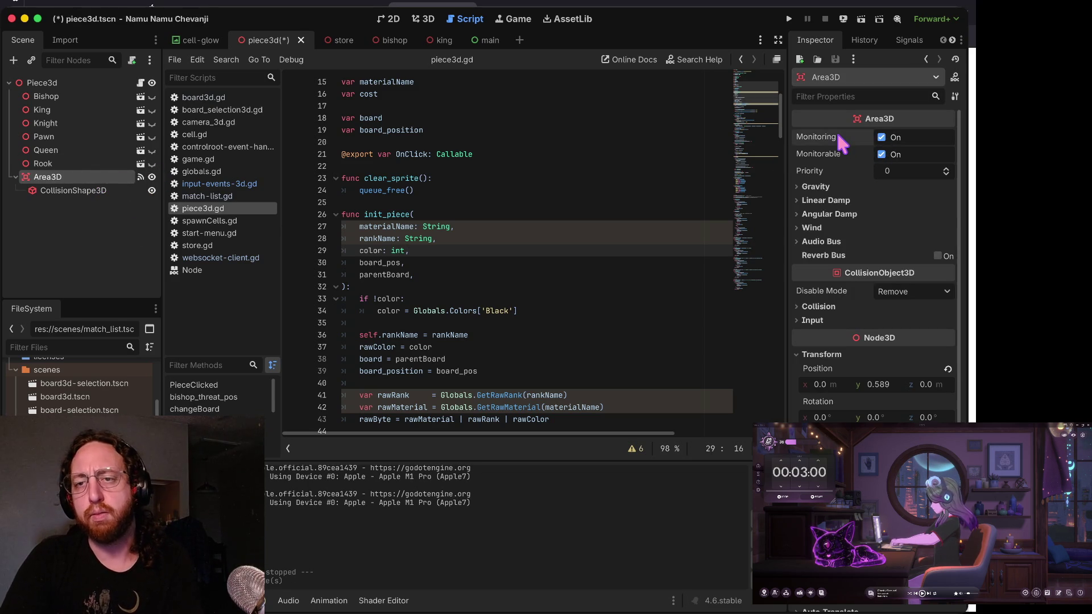
right_click(841, 144)
left_click(835, 145)
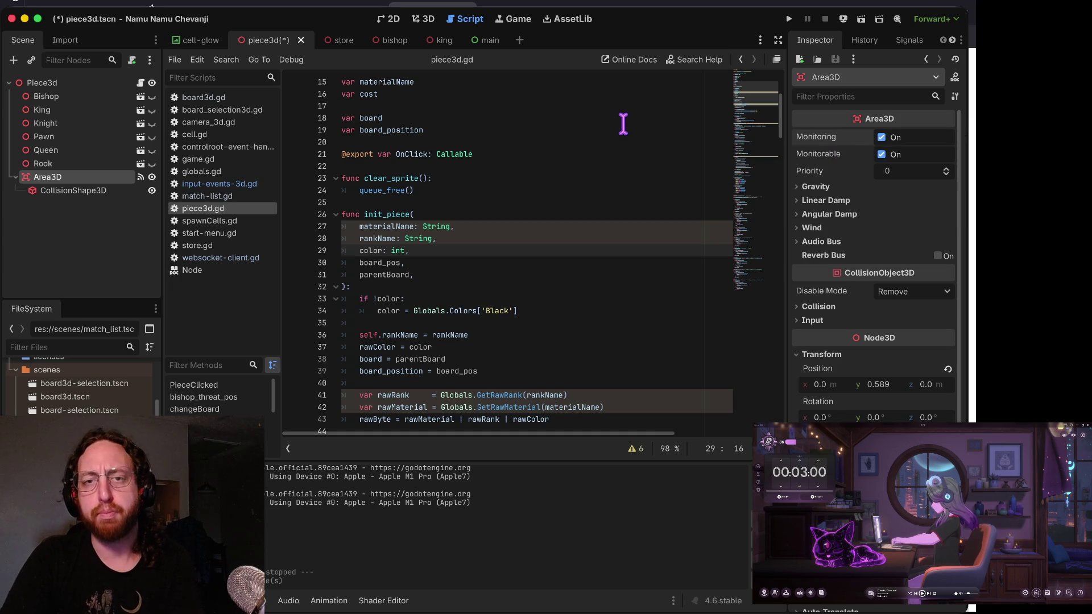
right_click(830, 139)
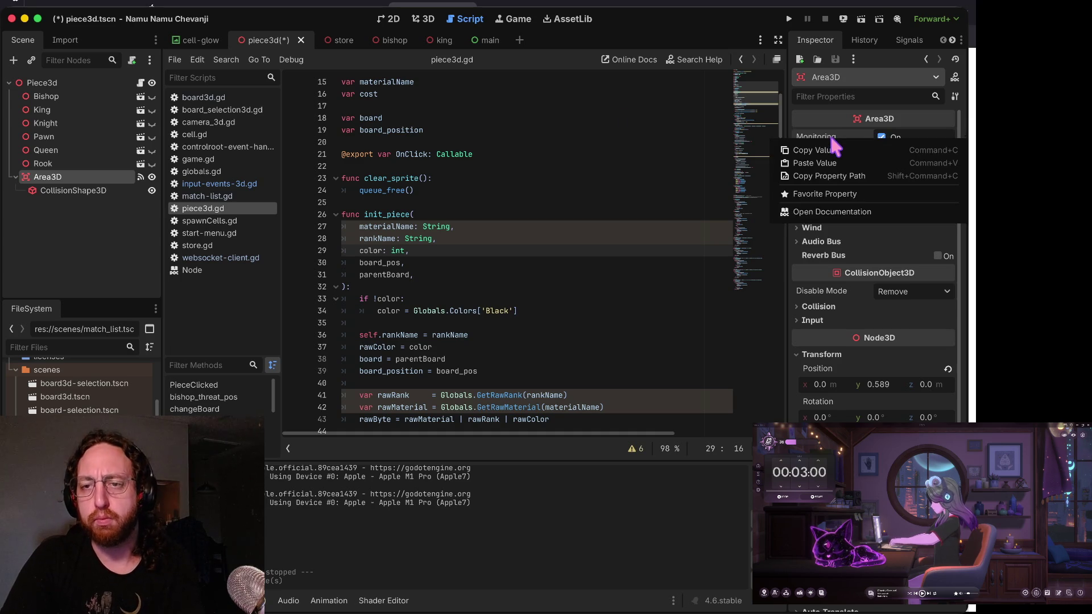
left_click(864, 175)
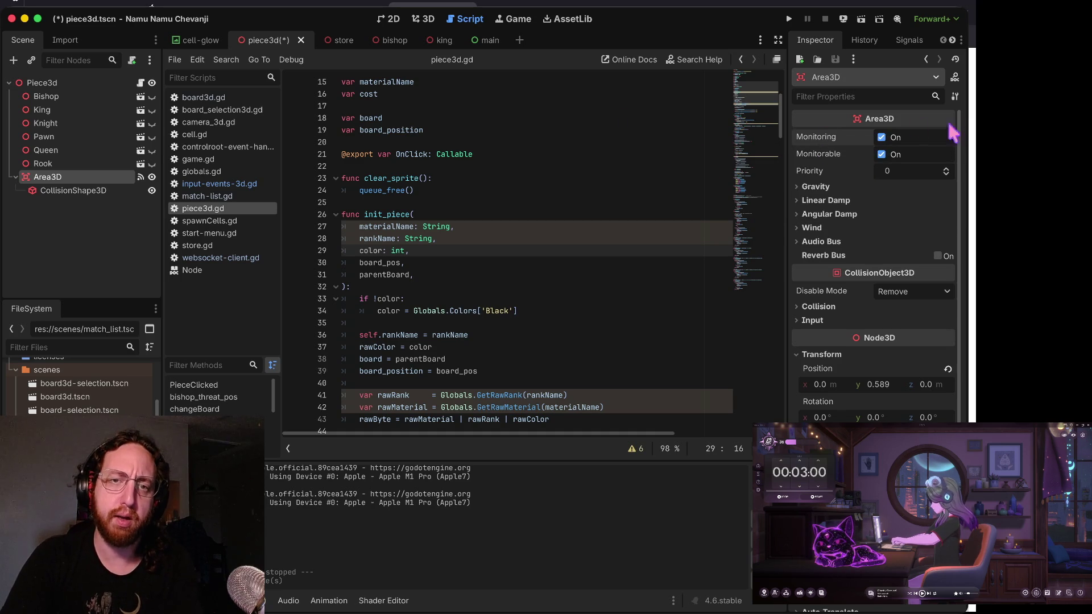
key("cmd+s")
- Paste the _on_area_3d_mouse_entered and _on_area_3d_mouse_exited handlers back above clear_sprite
left_click(505, 222)
key("Return")
key("Return")
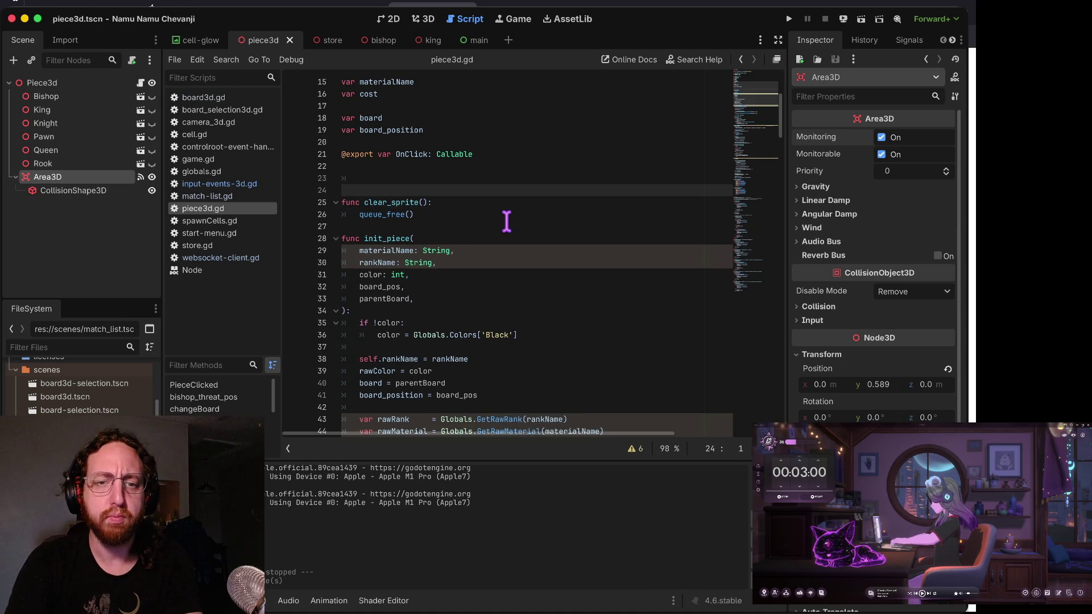
key("super+v")
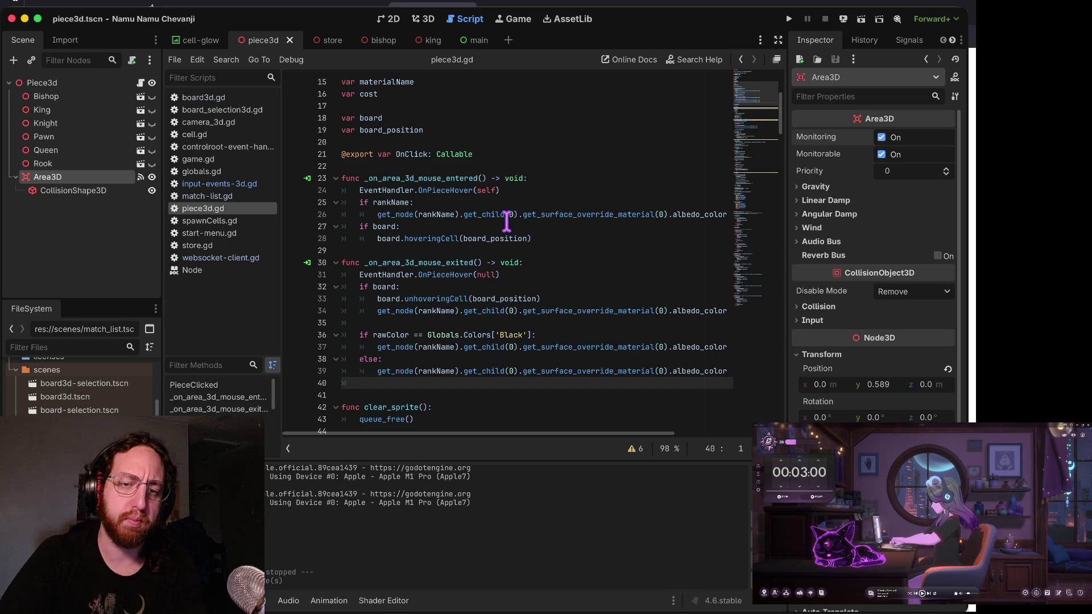
- Uncheck Monitorable on the piece's Area3D, keeping Monitoring on, and open store.gd
scroll(506, 222, "down", 4)
scroll(452, 341, "down", 2)
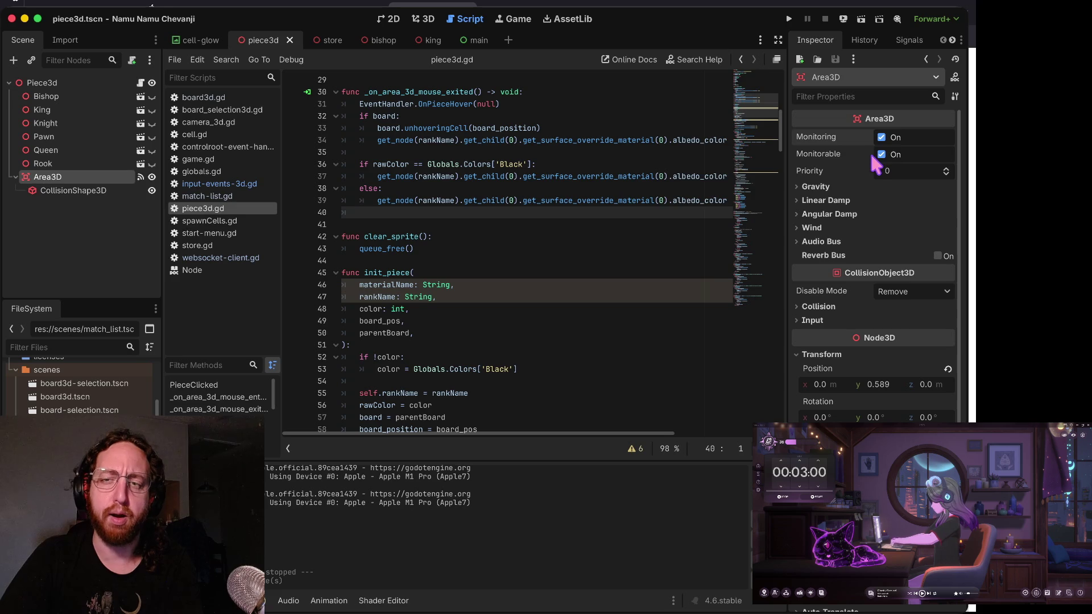
mouse_move(871, 151)
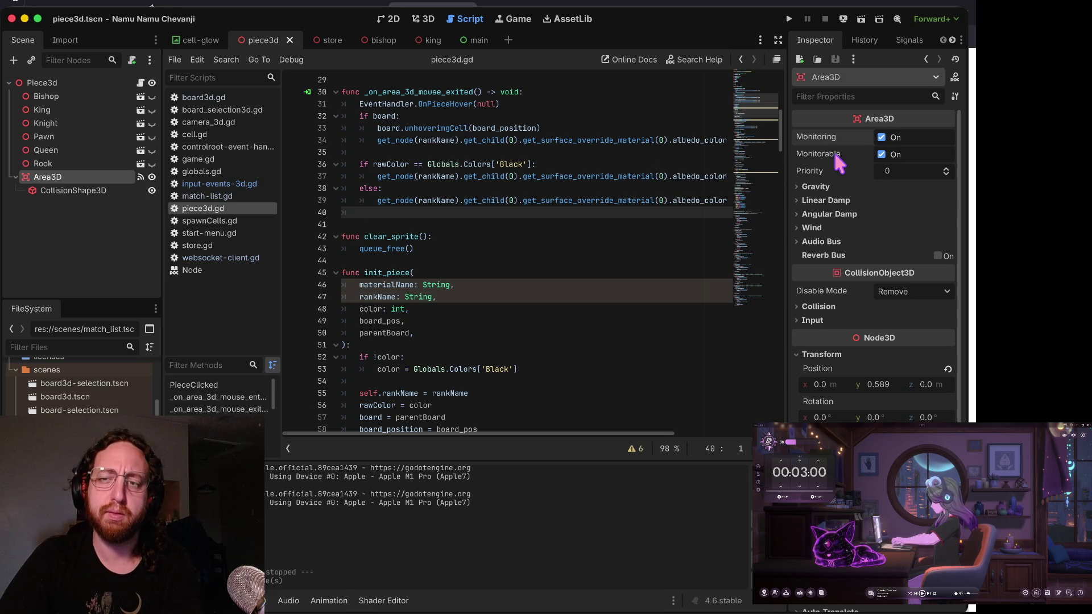
mouse_move(835, 156)
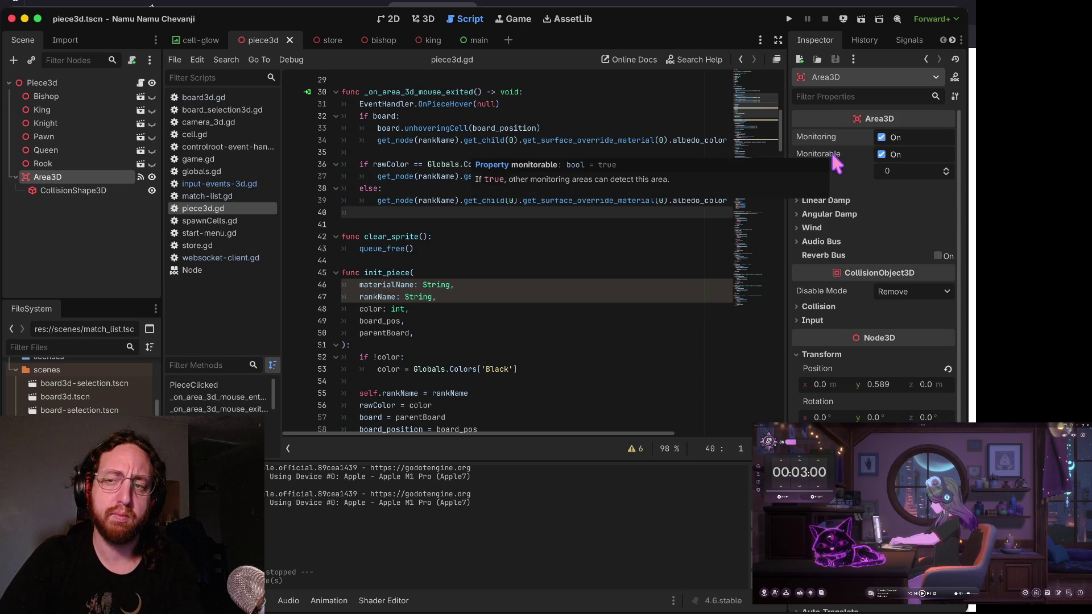
mouse_move(832, 133)
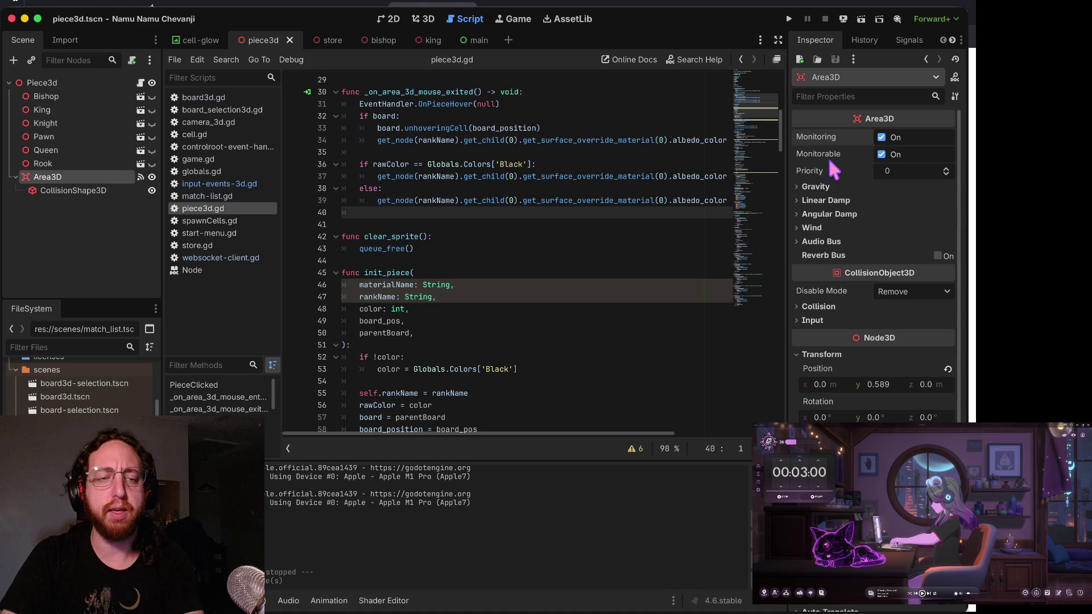
left_click(427, 189)
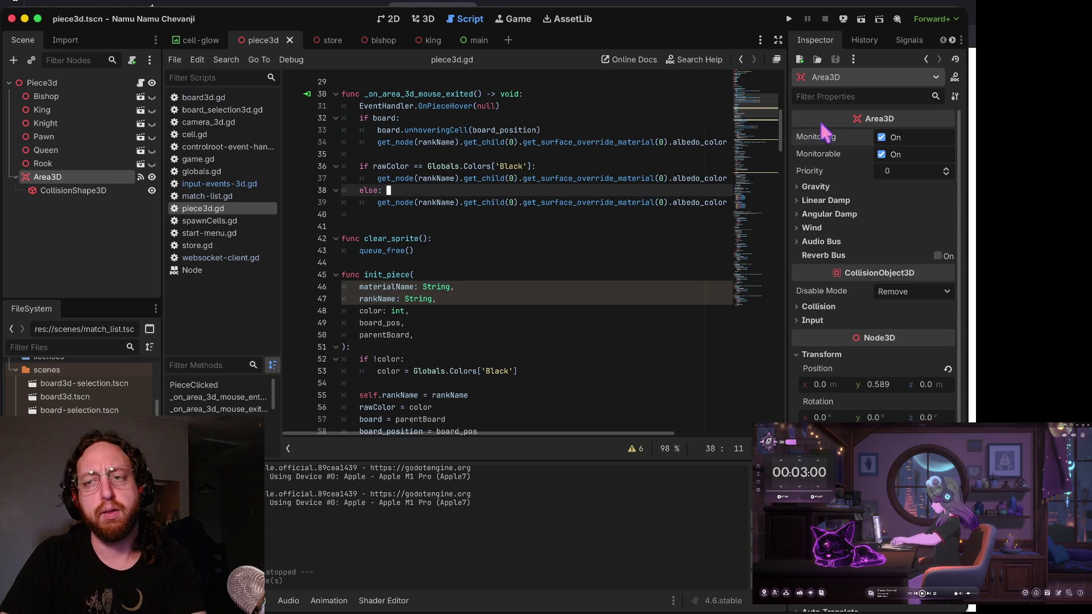
left_click(882, 155)
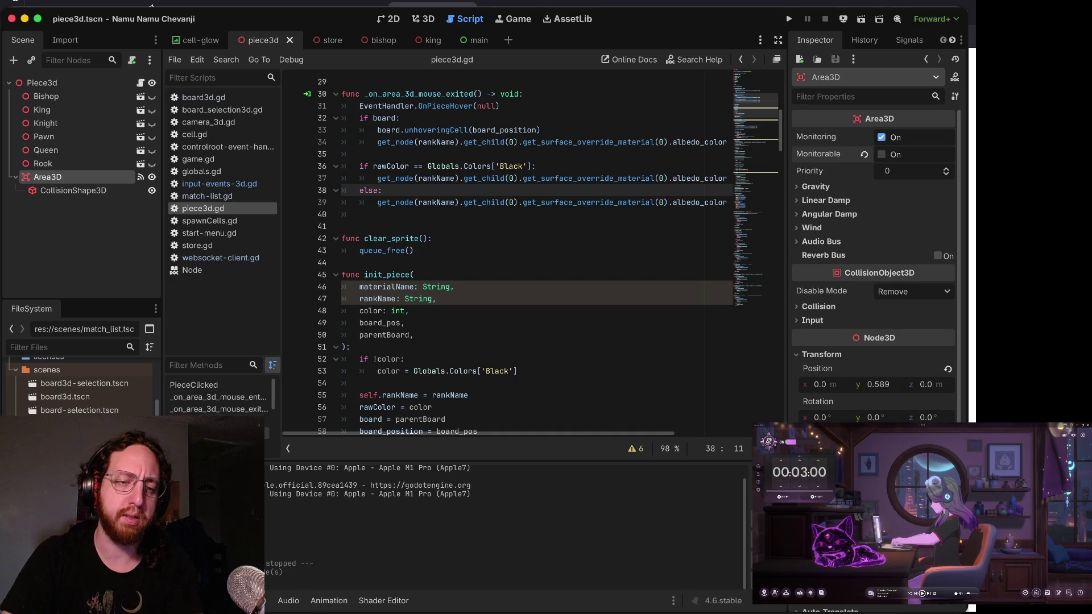
left_click(239, 246)
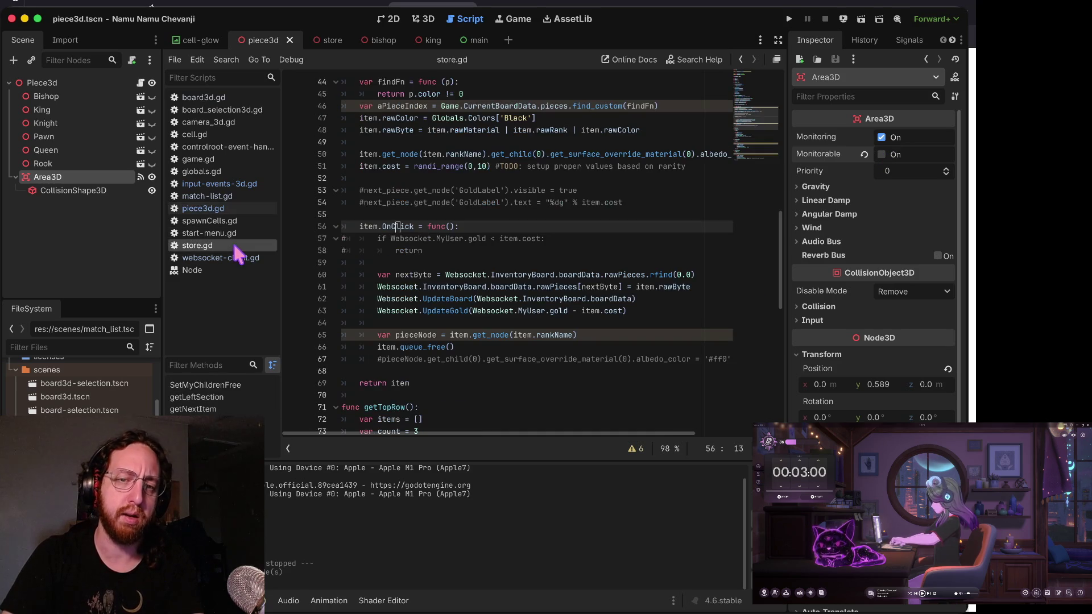
- Place the caret on the empty line 34 inside store.gd's getNextItem
scroll(501, 278, "down", 2)
scroll(481, 275, "up", 1)
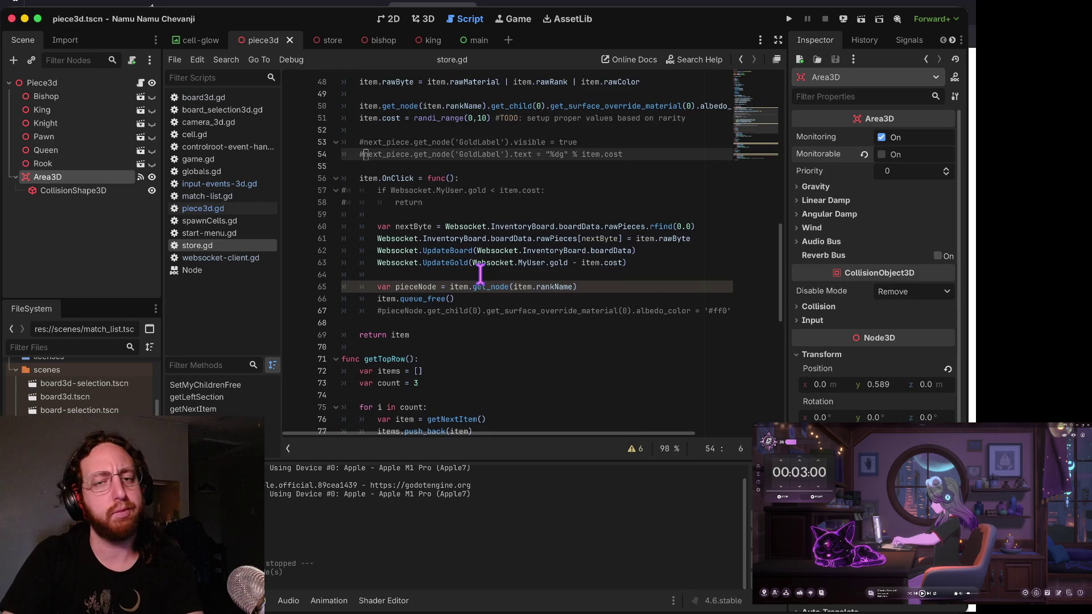
scroll(480, 274, "up", 4)
left_click_drag(346, 190, 435, 182)
left_click(435, 181)
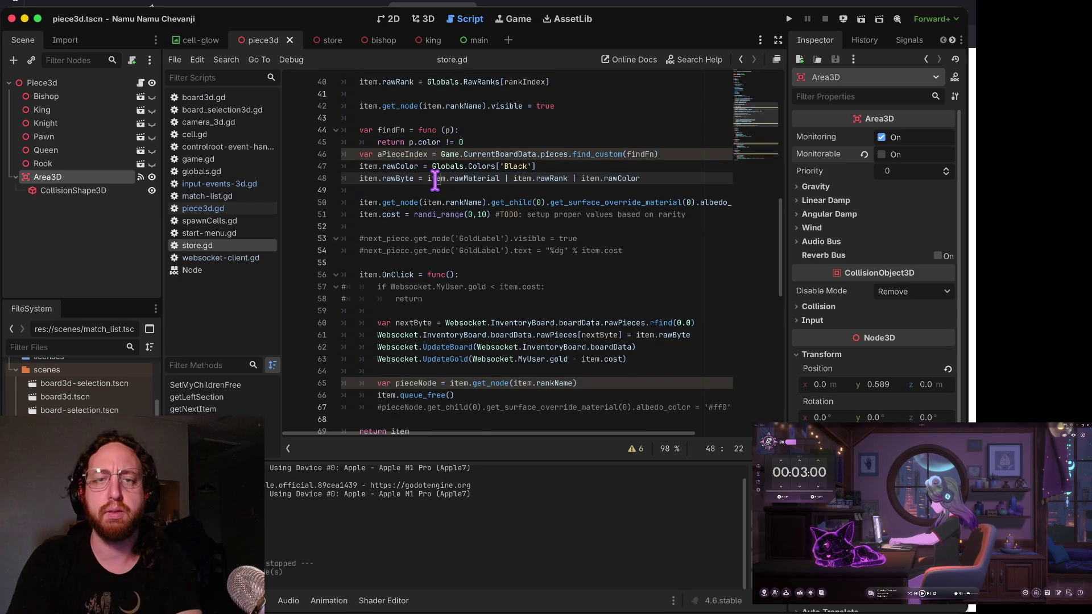
key("Up")
key("Up")
key("Up")
key("Home")
scroll(435, 181, "up", 3)
scroll(435, 181, "up", 2)
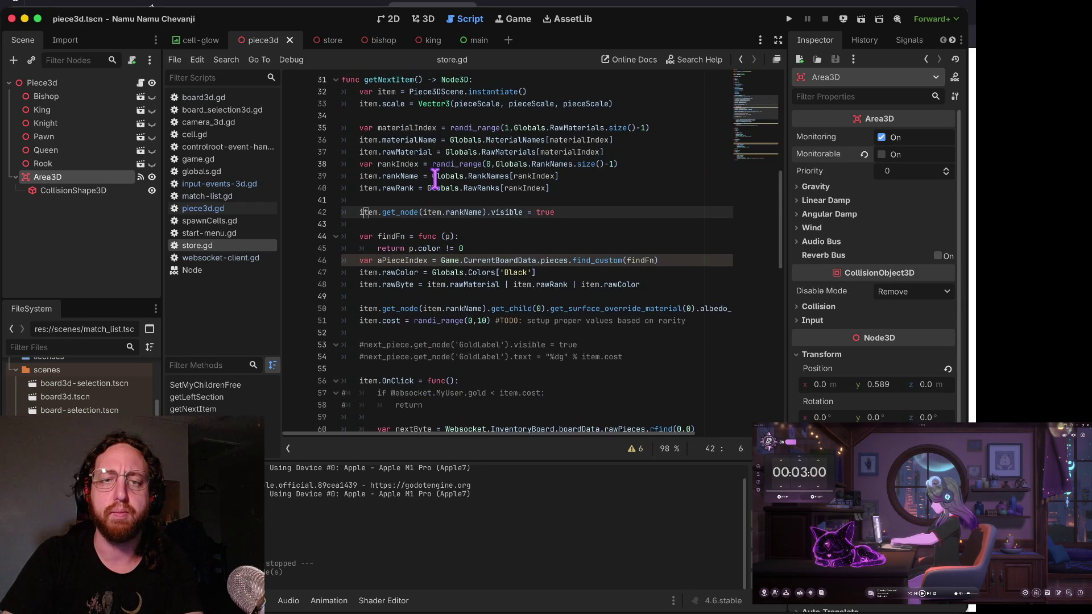
left_click(378, 113)
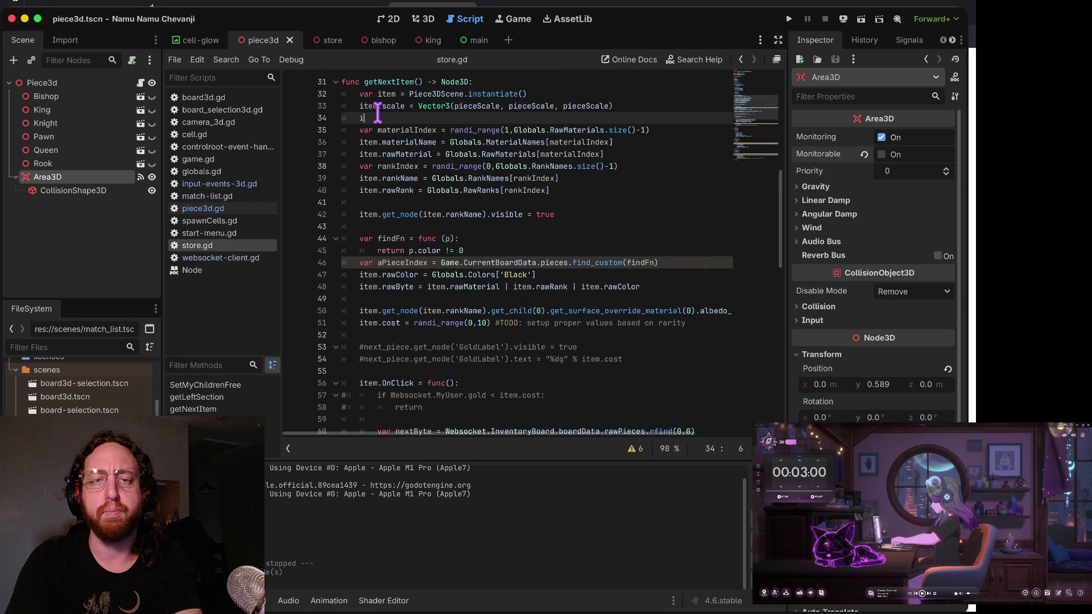
- Type item.get_node('Area3D').setmon on that line, then switch to the browser
type("tem.m")
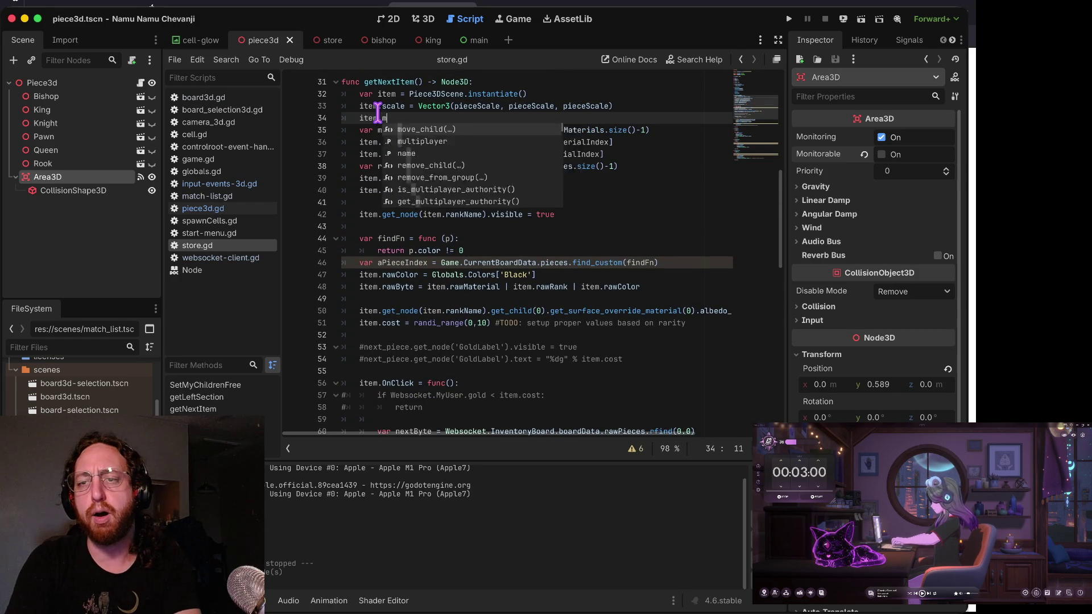
key("BackSpace")
key("BackSpace")
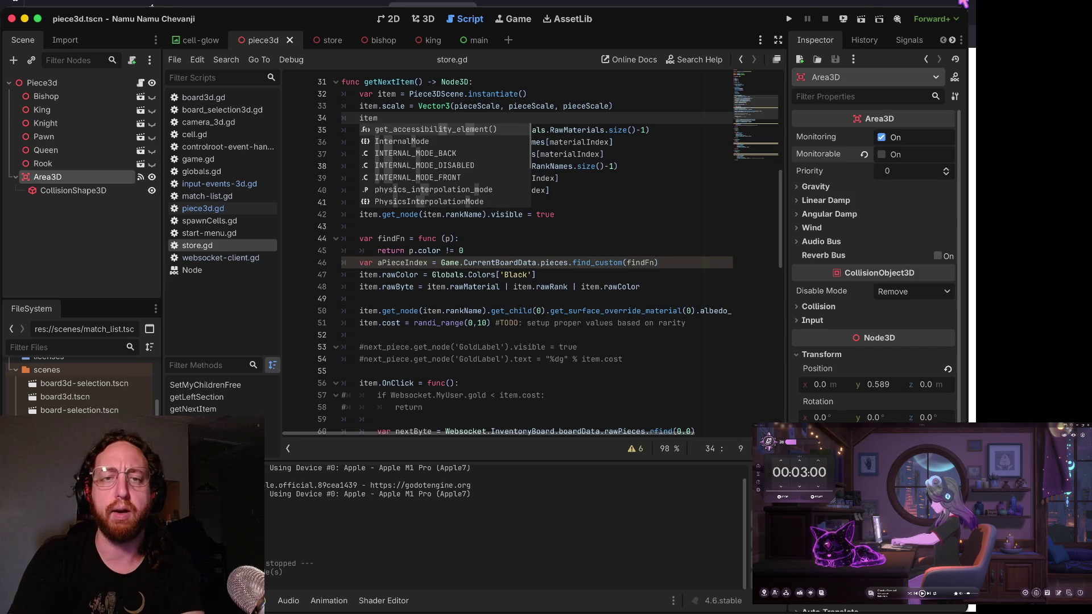
type(".get_")
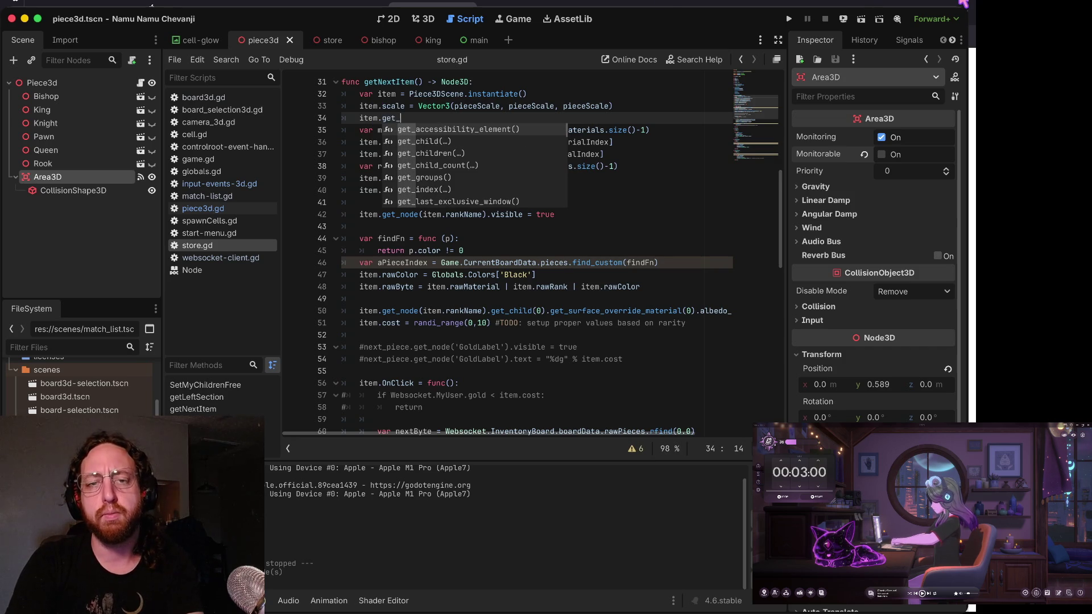
type("node('Area3D")
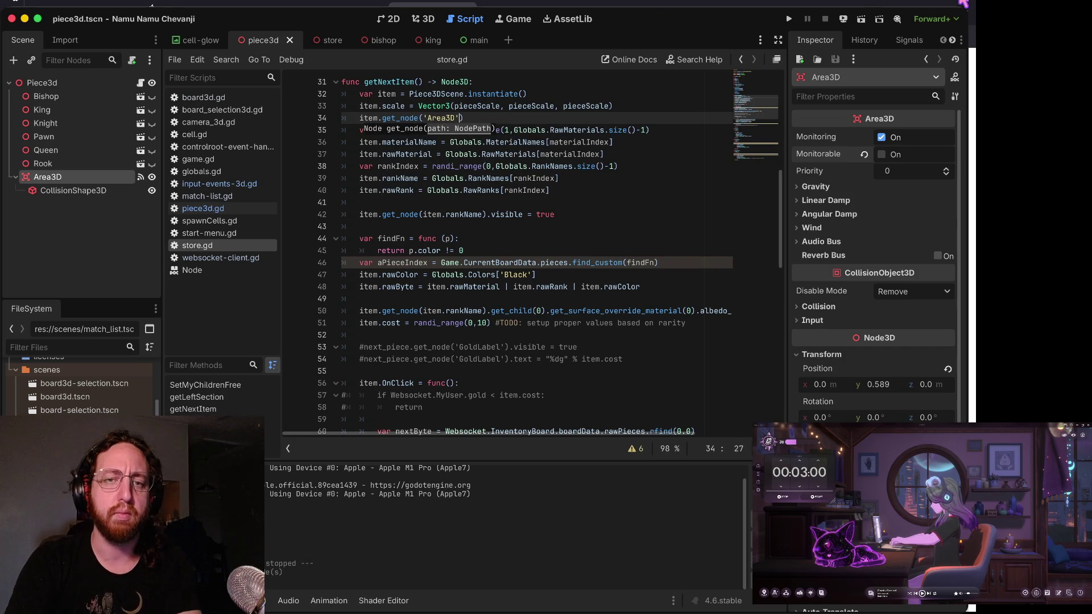
type("').")
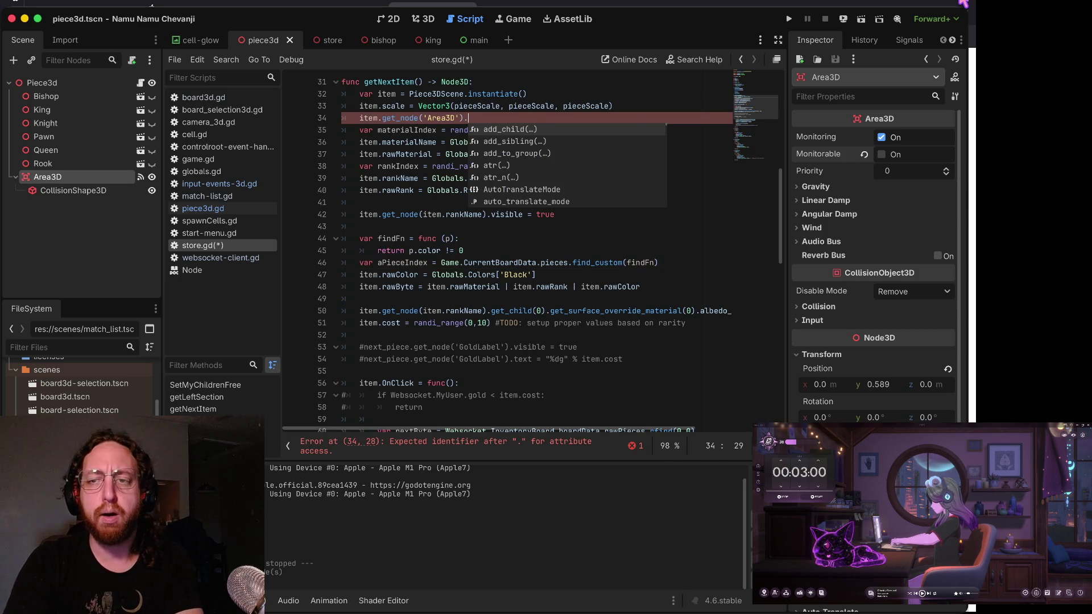
type("M")
key("BackSpace")
type("setmon")
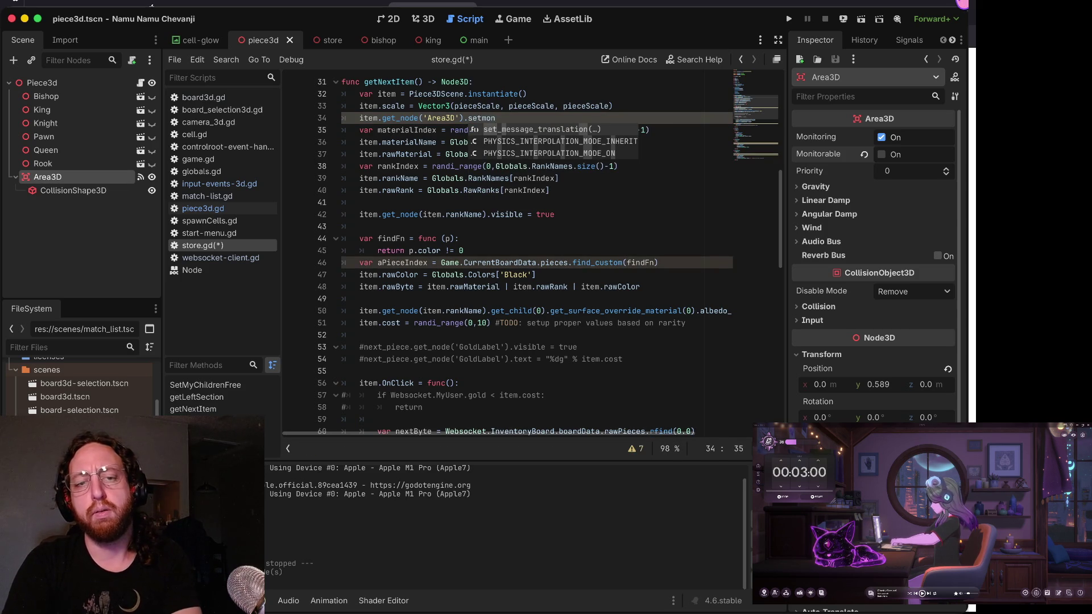
key("super+Tab")
key("super+Tab")
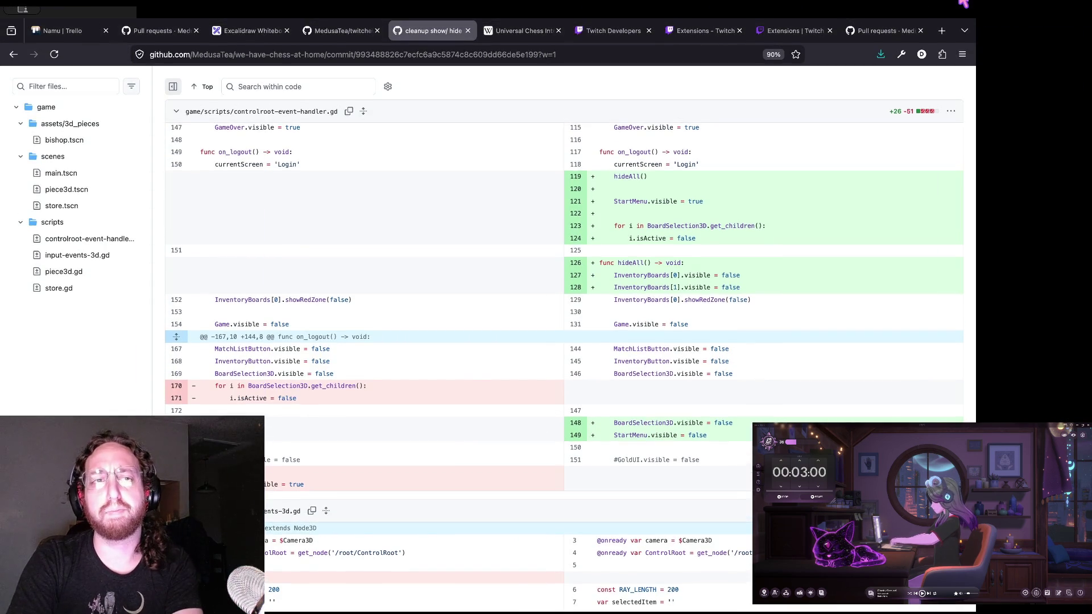
- Search the web for 'godot area3d' and open the Area3D documentation page
key("ctrl+t")
type("godot area3d")
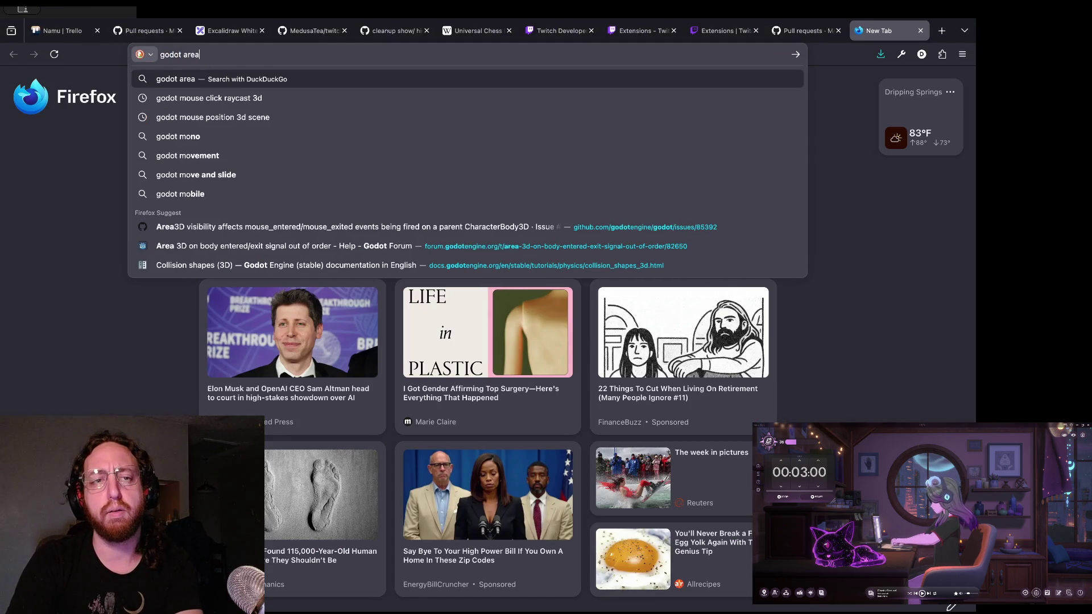
key("Return")
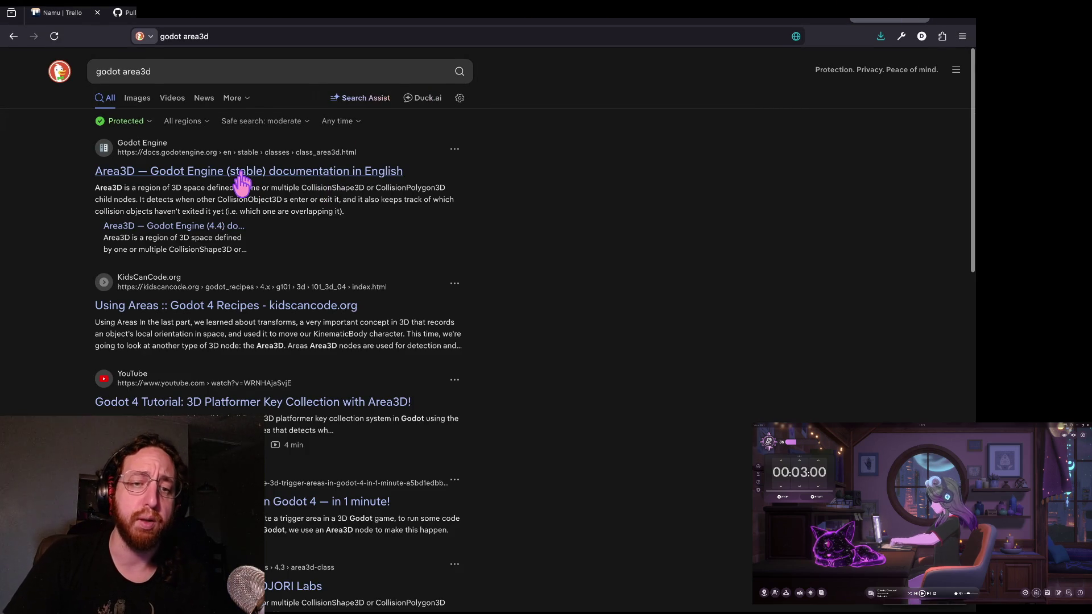
left_click(242, 181)
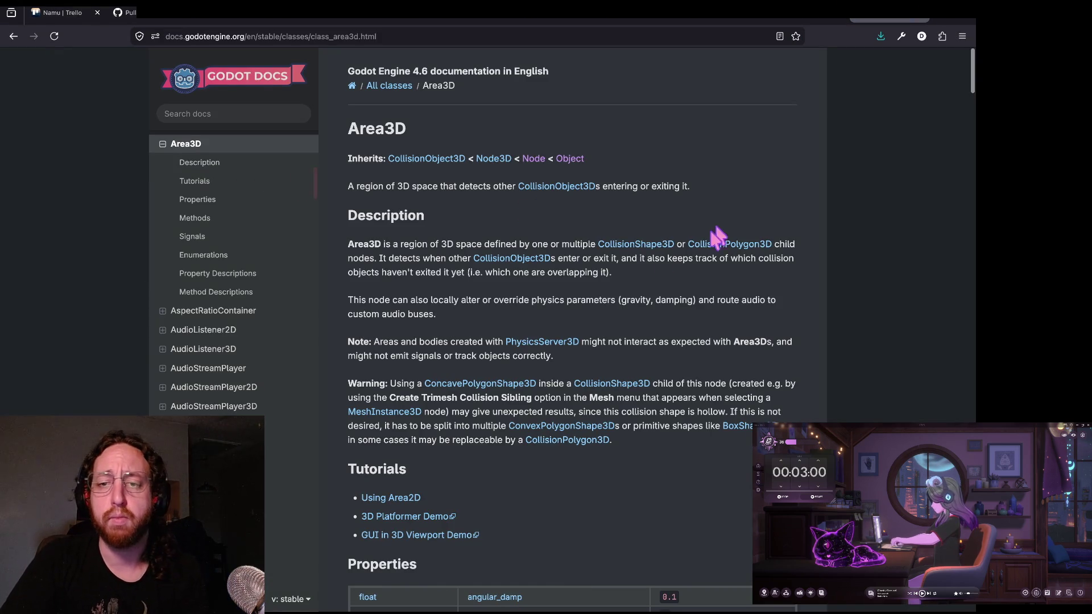
- Find the monitoring matches on the page, down to the monitorable property description
key("ctrl+f")
type("monitorable")
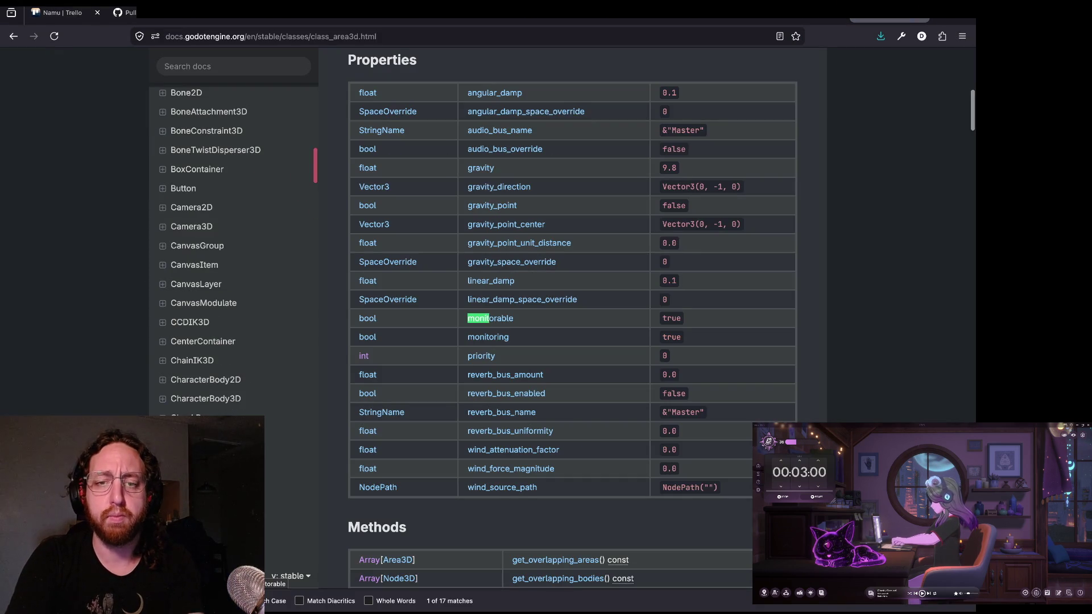
key("BackSpace")
key("BackSpace")
key("BackSpace")
type("ing")
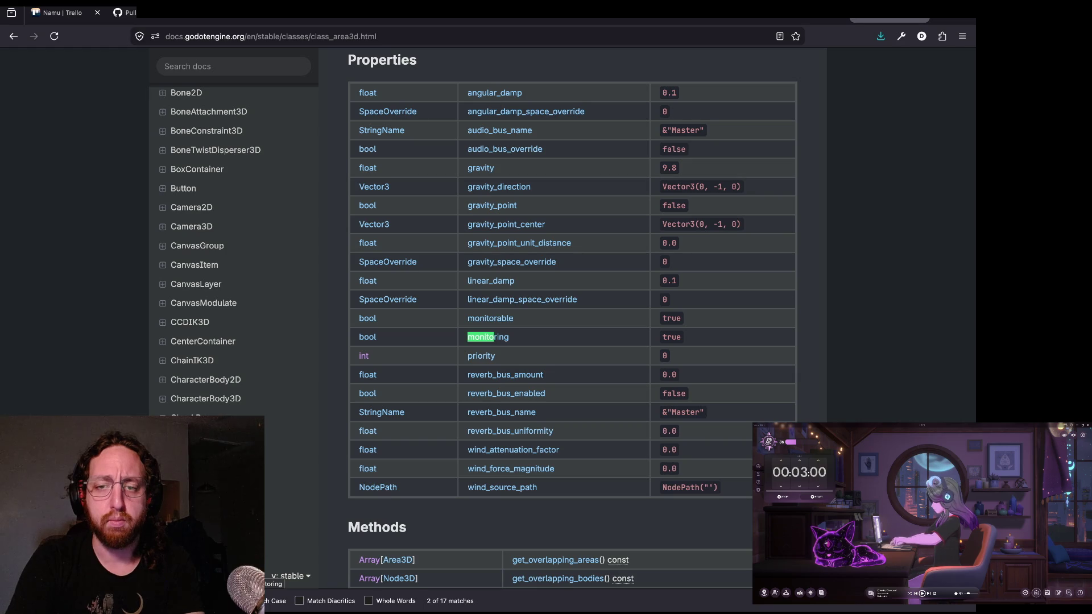
key("Return")
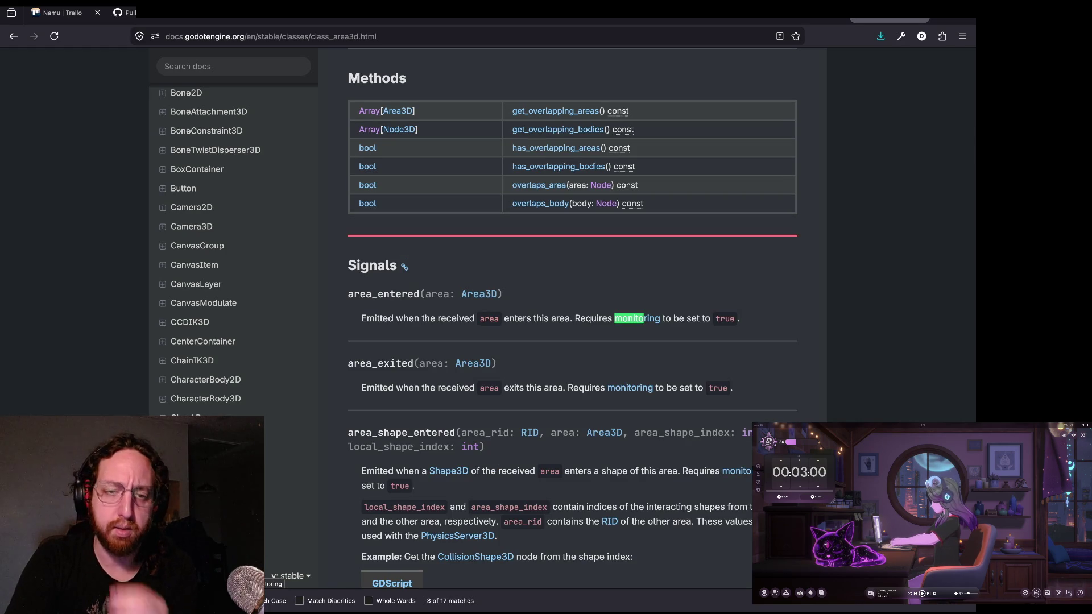
key("Return")
key("Return")
key("Return")
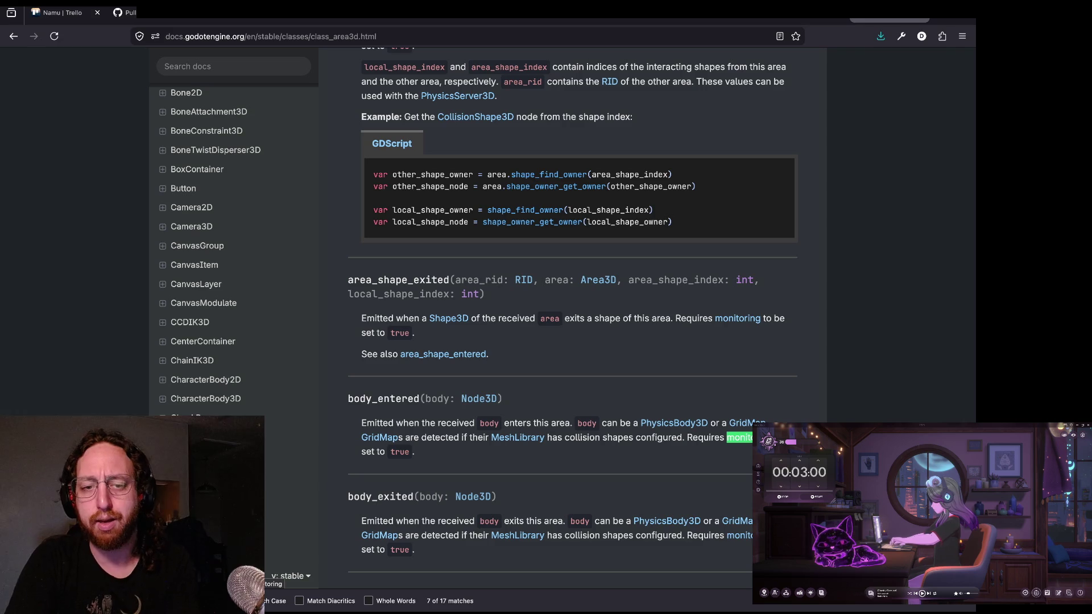
key("Return")
key("Return")
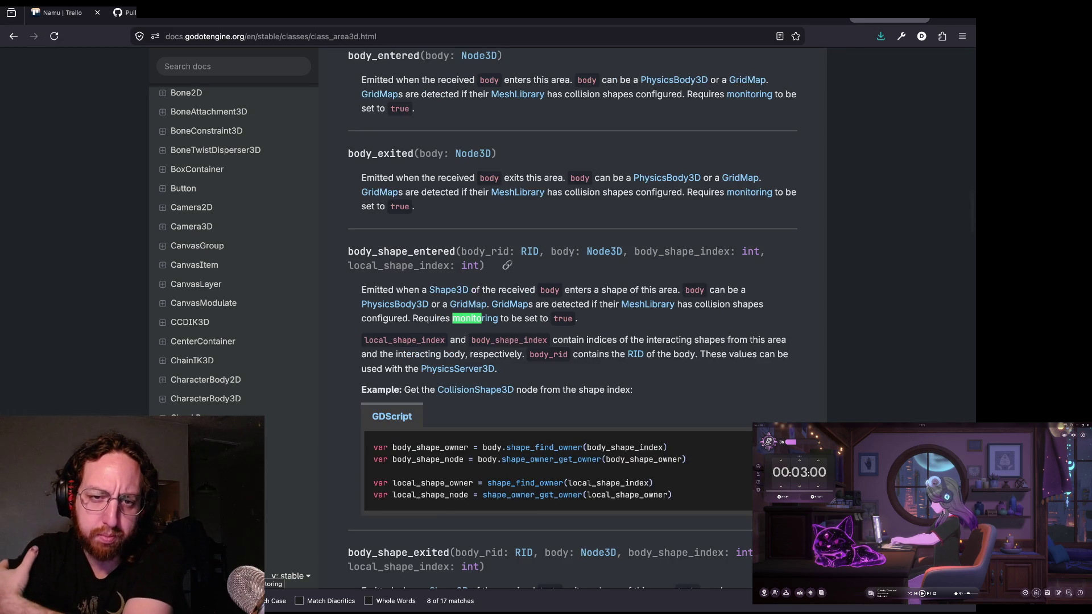
key("Return")
key("Return")
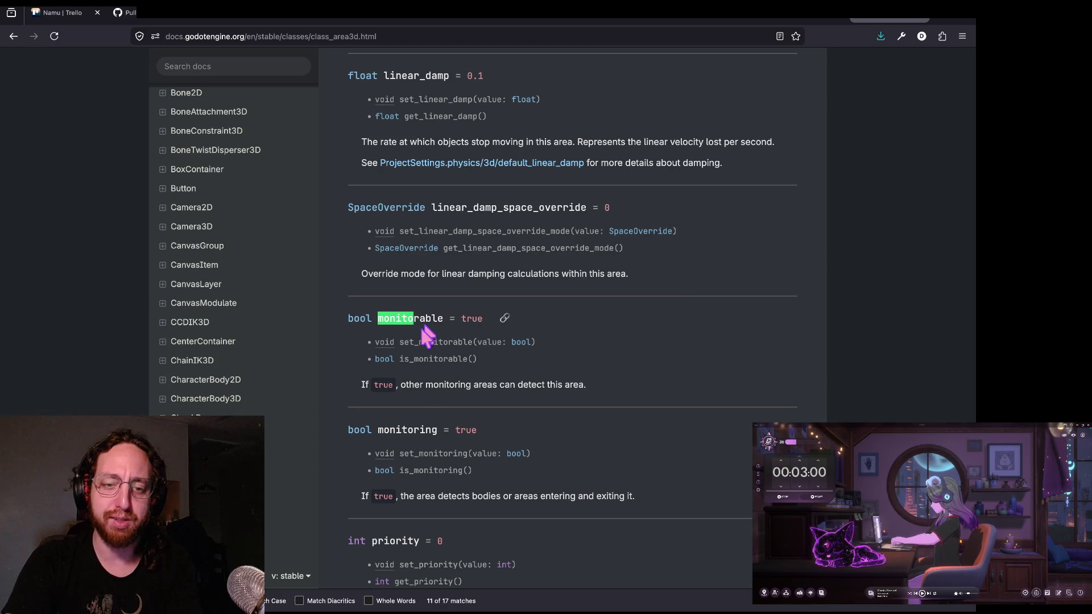
- Select 'monitorable' and its set_monitorable setter name, then return to Godot
left_click_drag(391, 384, 574, 382)
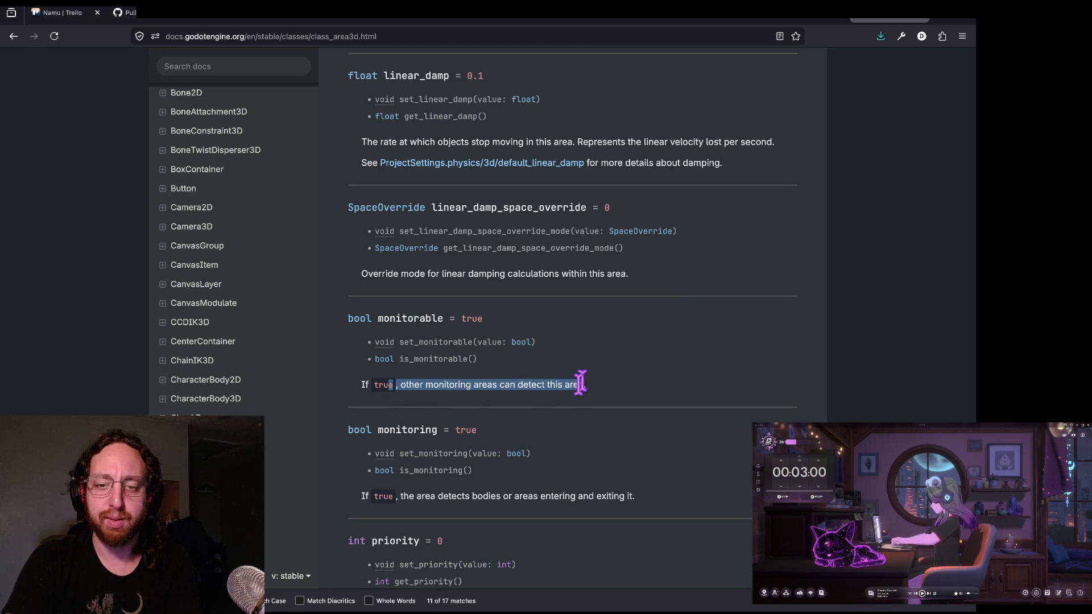
left_click(579, 382)
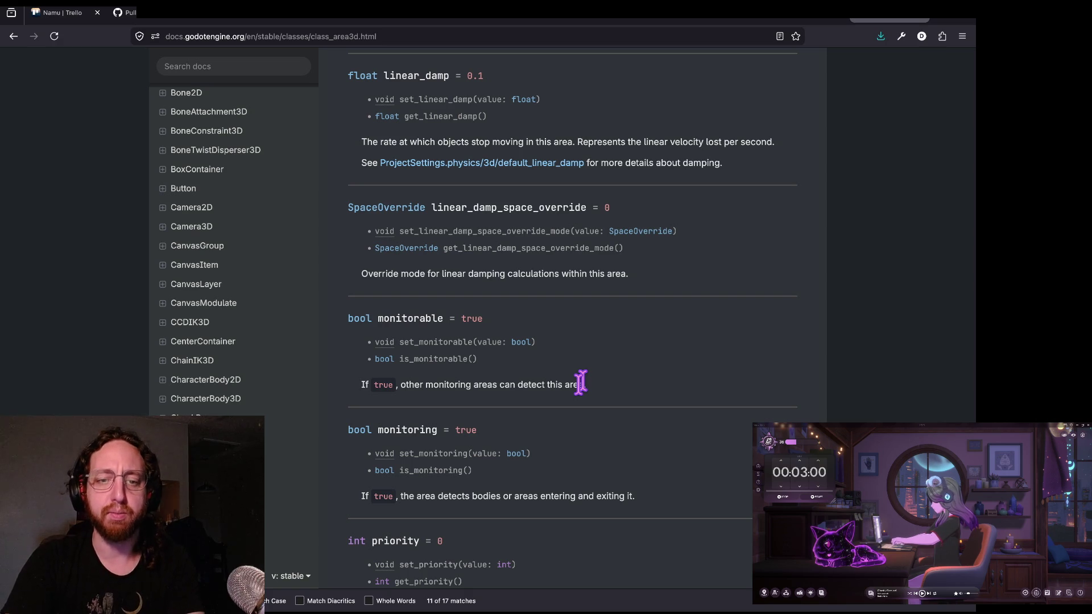
double_click(389, 318)
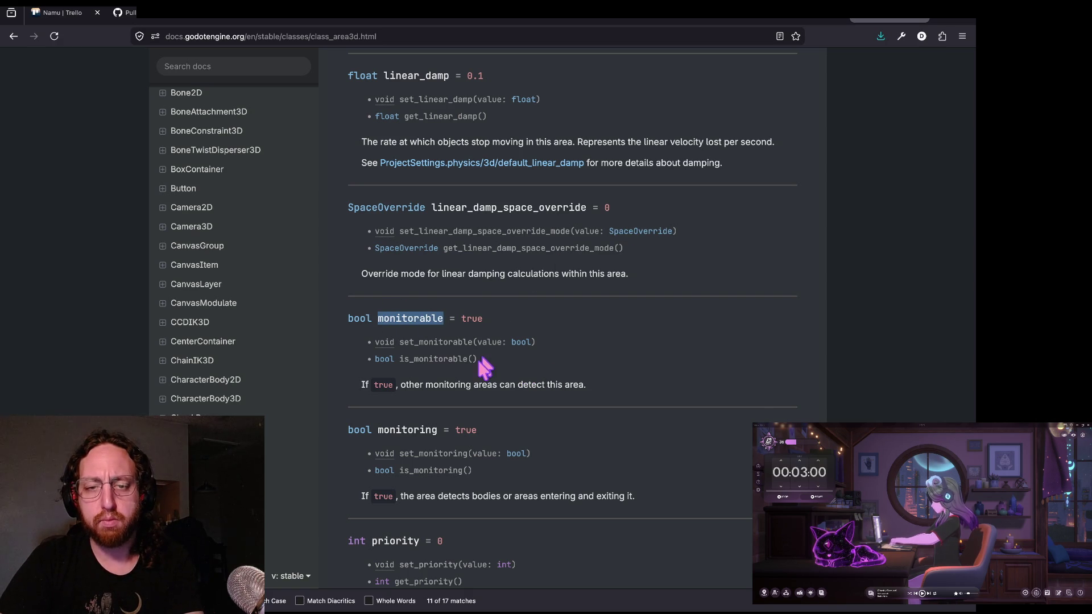
double_click(434, 342)
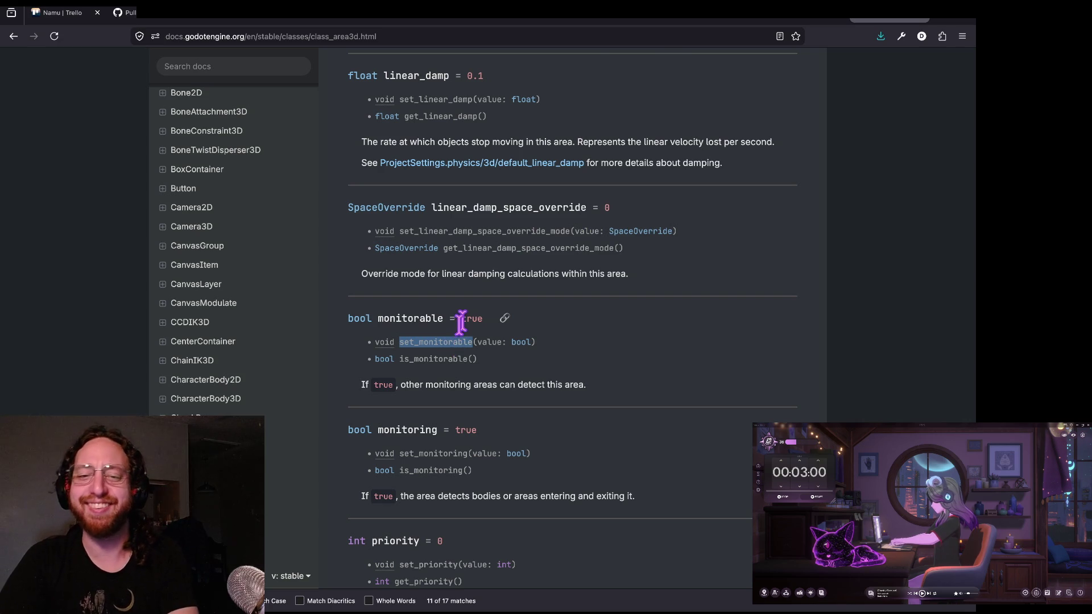
key("super+Tab")
- On line 34 of store.gd, write item.get_node('Area3D').set_monitorable(true) using autocomplete
key("Home")
key("Delete")
key("Delete")
type("it")
key("End")
key("super+BackSpace")
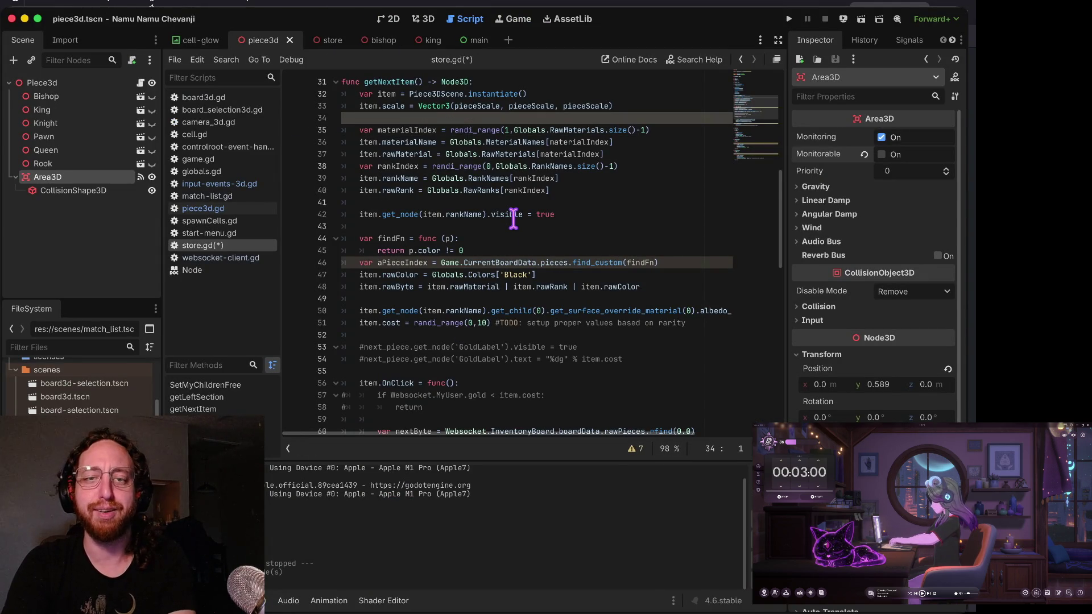
key("super+z")
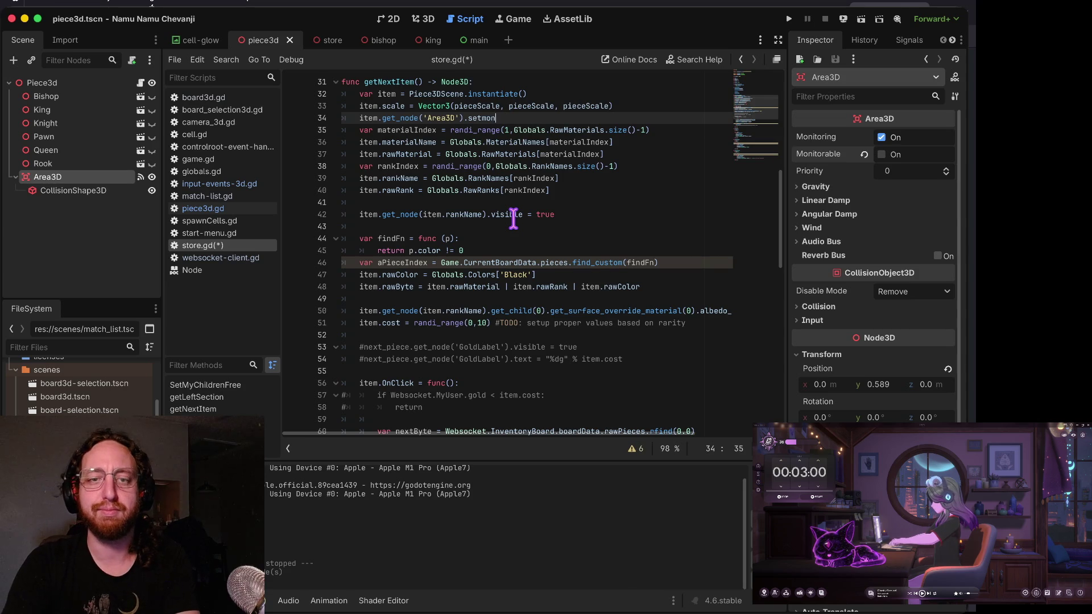
key("Delete")
key("super+z")
key("Return")
type("(")
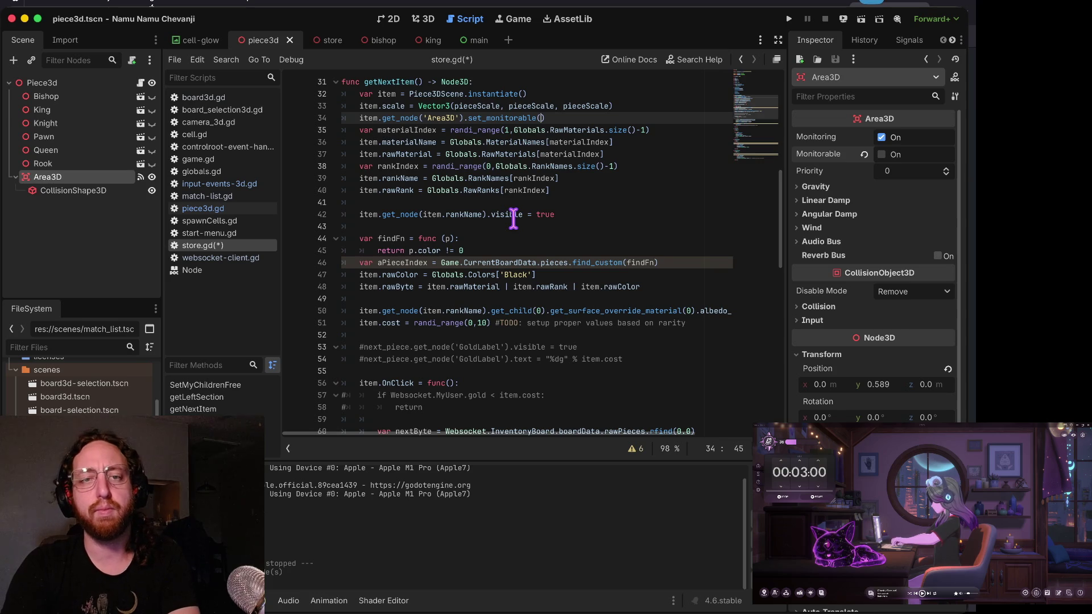
type("false")
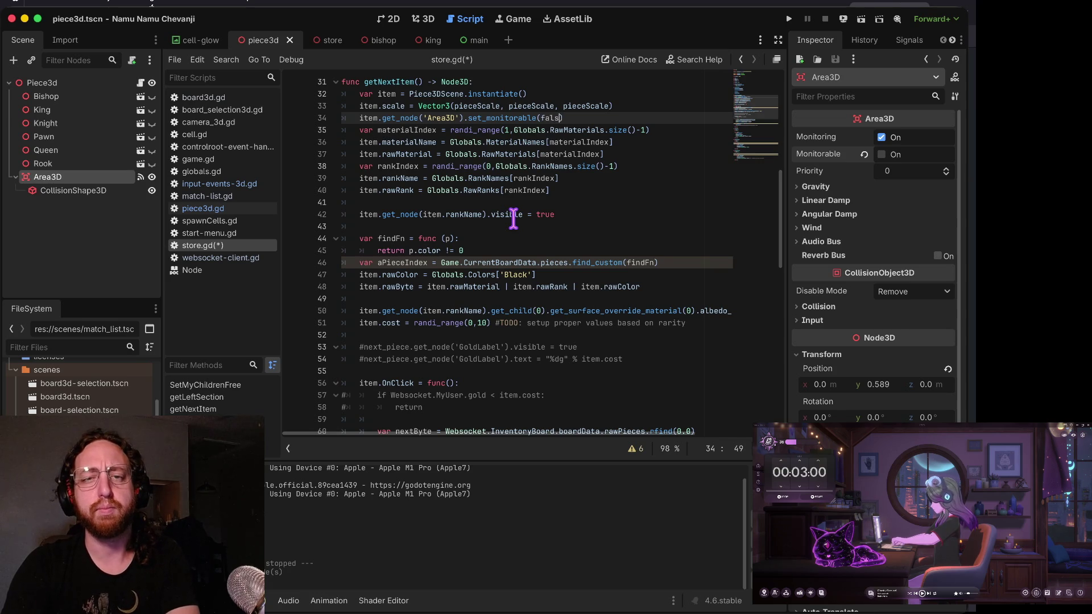
type(")")
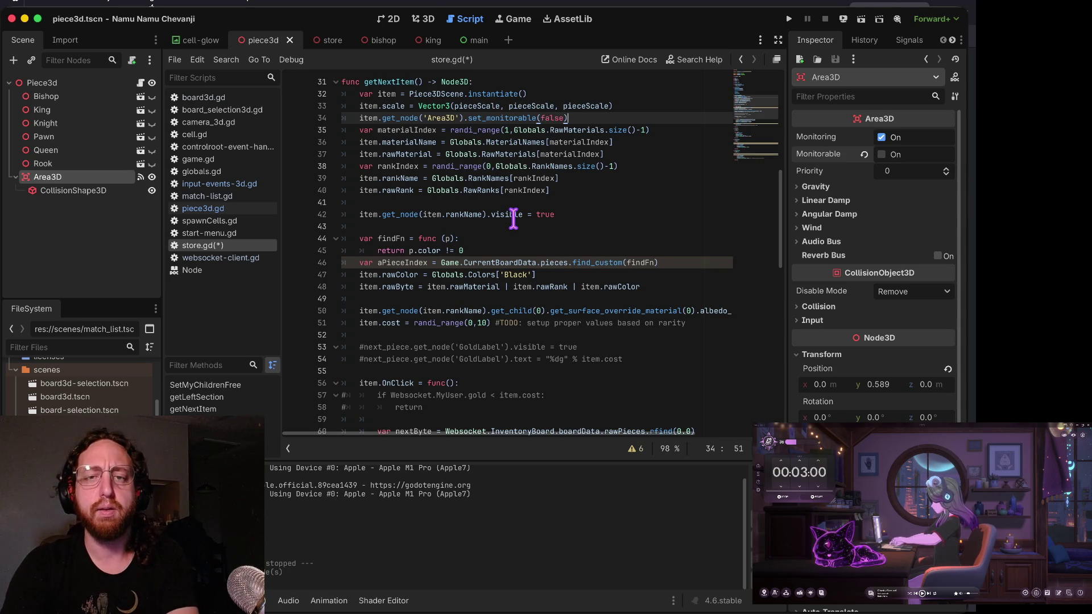
key("Left")
key("Left")
key("Left")
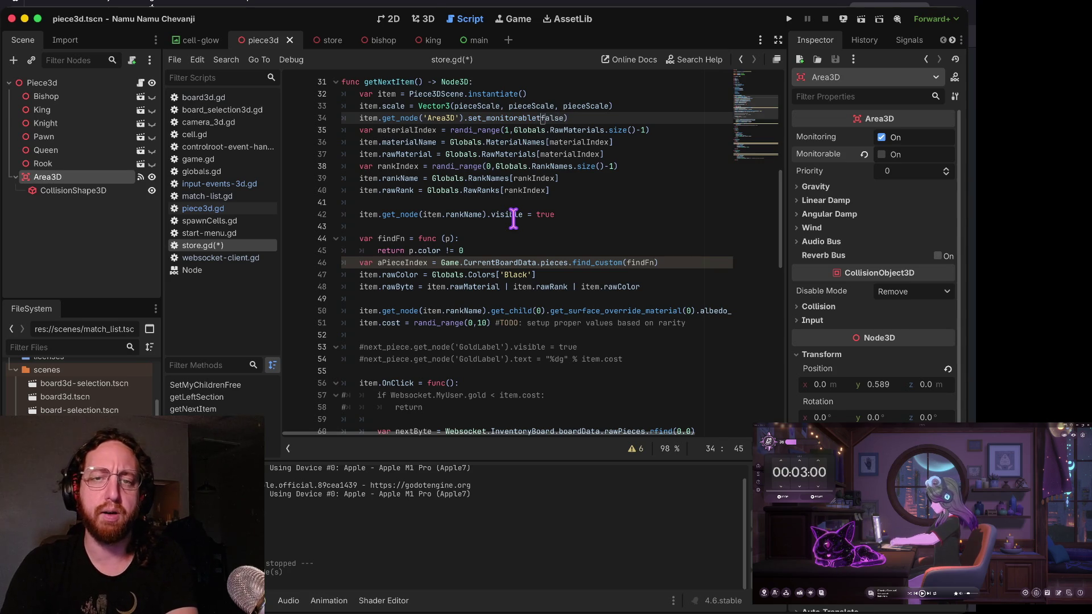
key("Delete")
key("Delete")
key("Delete")
type("true")
- Save store.gd, add an indented blank line below line 34, and run the game
key("ctrl+s")
key("Down")
key("Home")
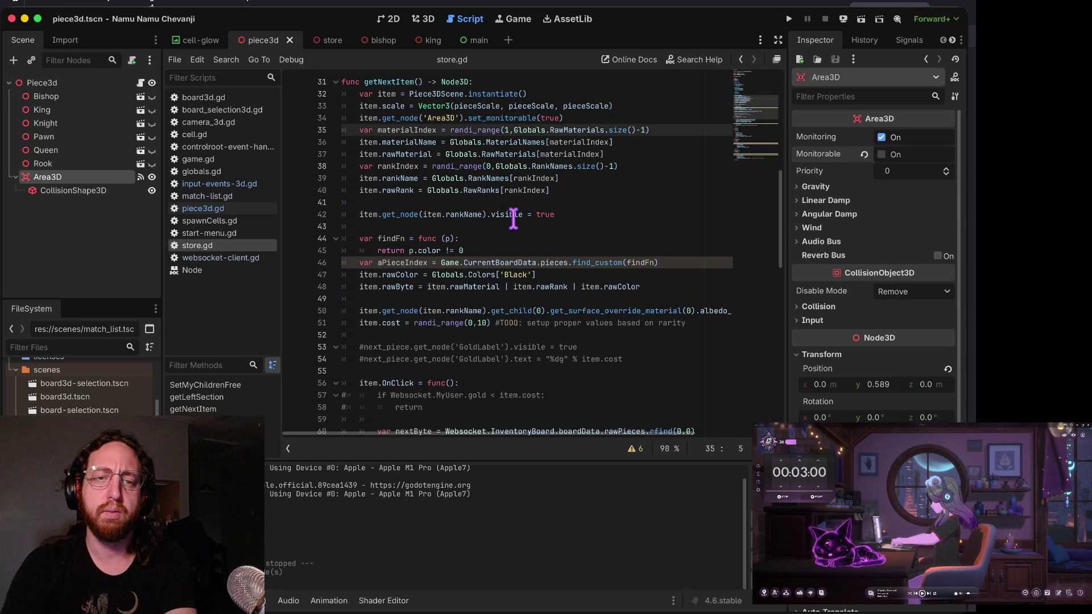
key("Return")
key("Up")
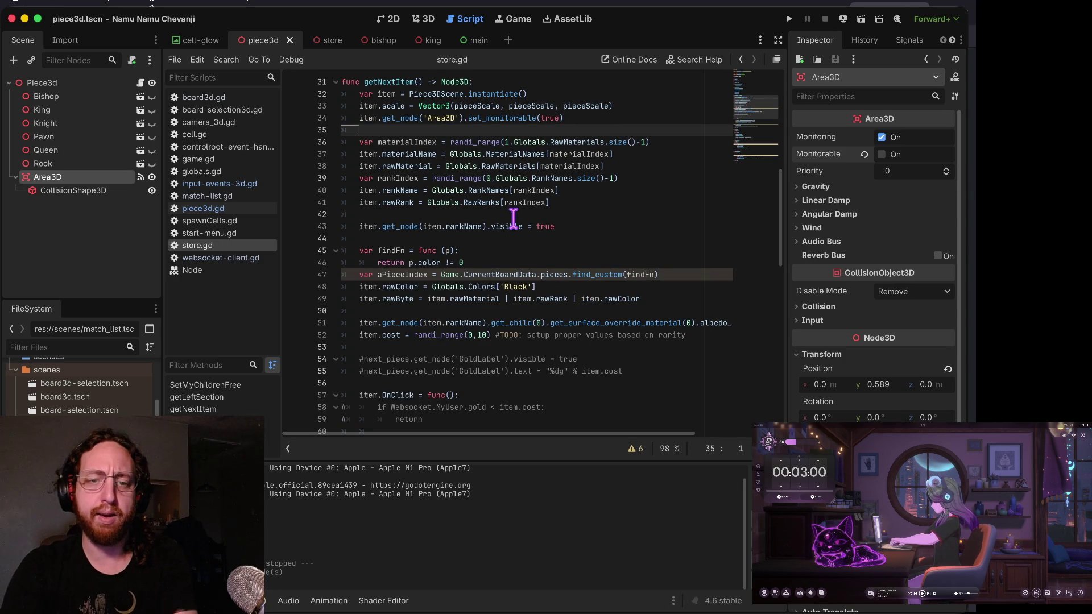
key("Tab")
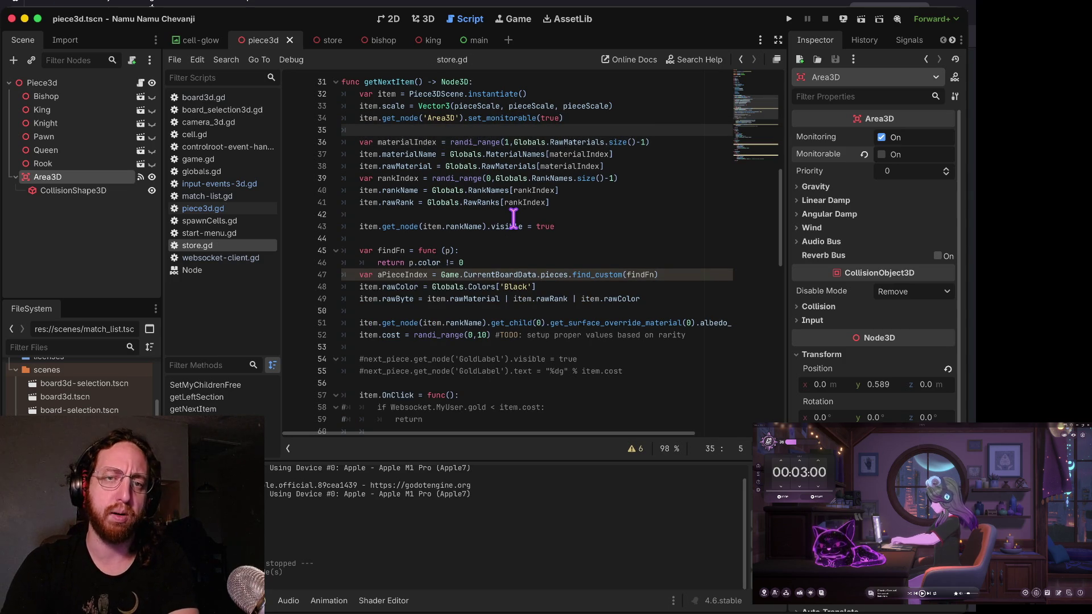
key("super+b")
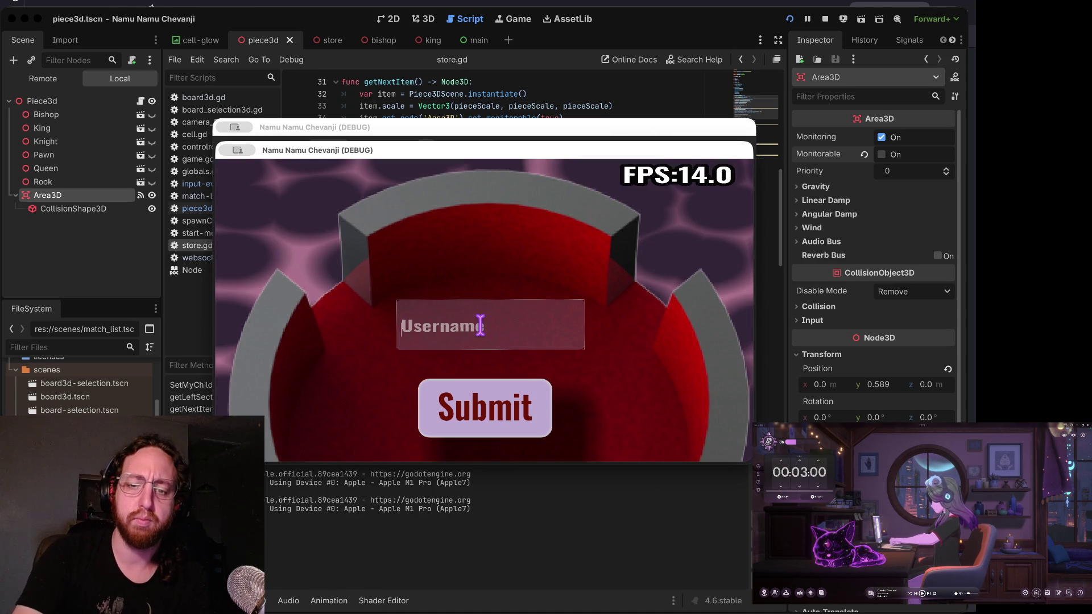
- Log in with a username, choose a board, and open the piece inventory
type("sh")
left_click(484, 415)
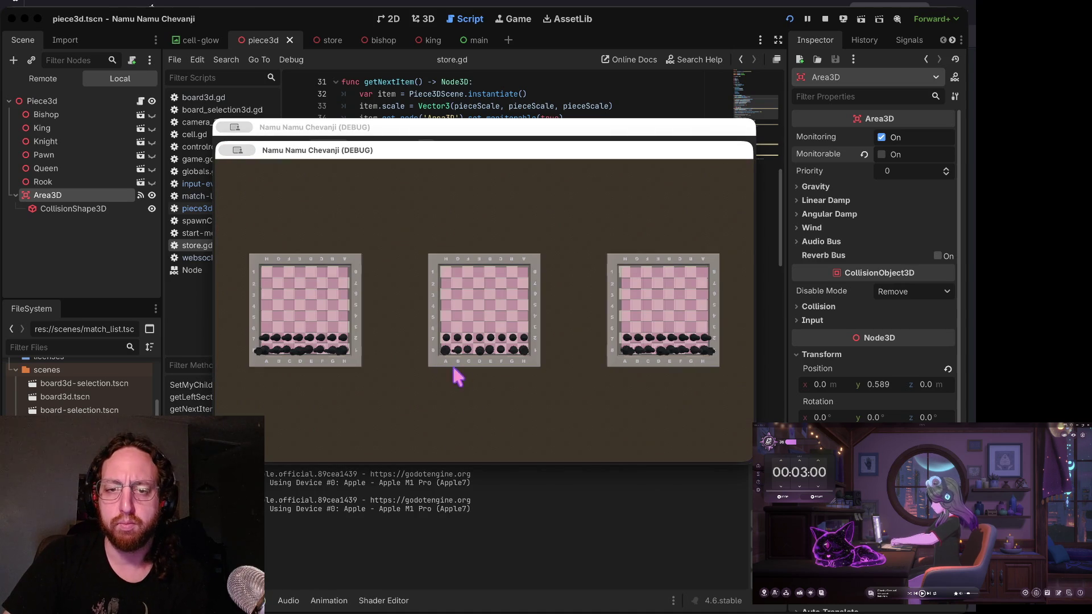
left_click(443, 362)
left_click(371, 419)
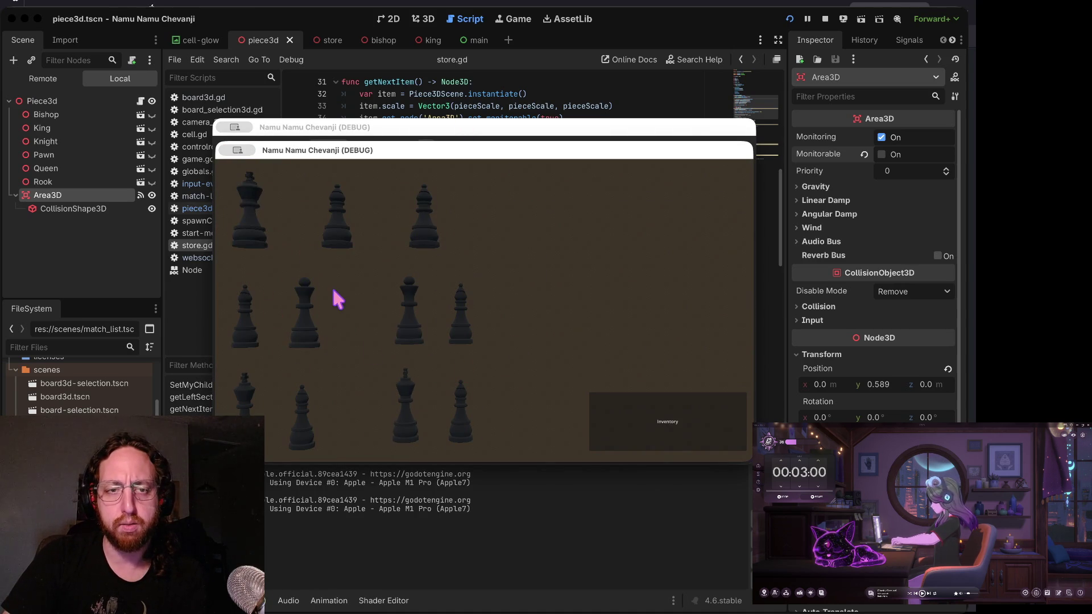
- Pick the three top-row pieces, go to the match board, and move the yellow piece C8 to C7
left_click(250, 212)
left_click(344, 210)
left_click(424, 211)
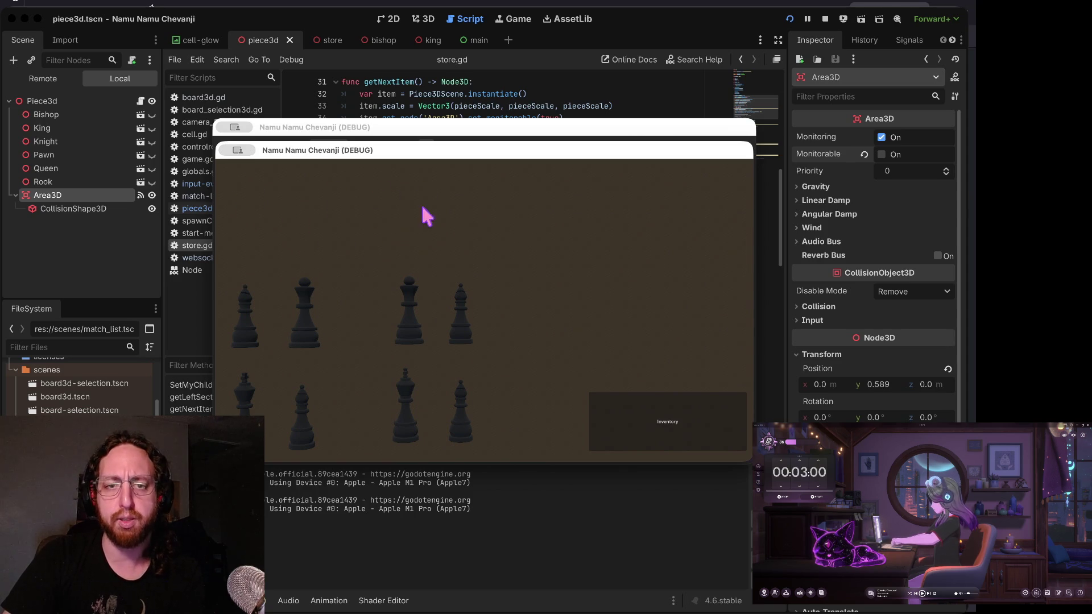
left_click(687, 440)
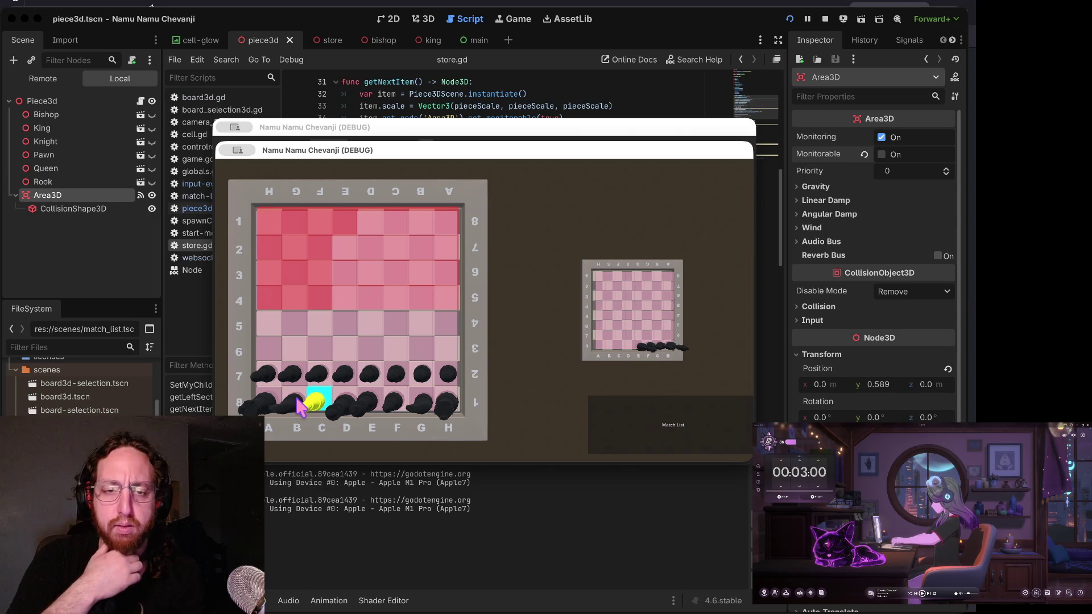
mouse_move(298, 405)
left_mouse_down()
mouse_move(302, 321)
mouse_move(302, 349)
mouse_move(287, 353)
mouse_move(291, 397)
left_mouse_up()
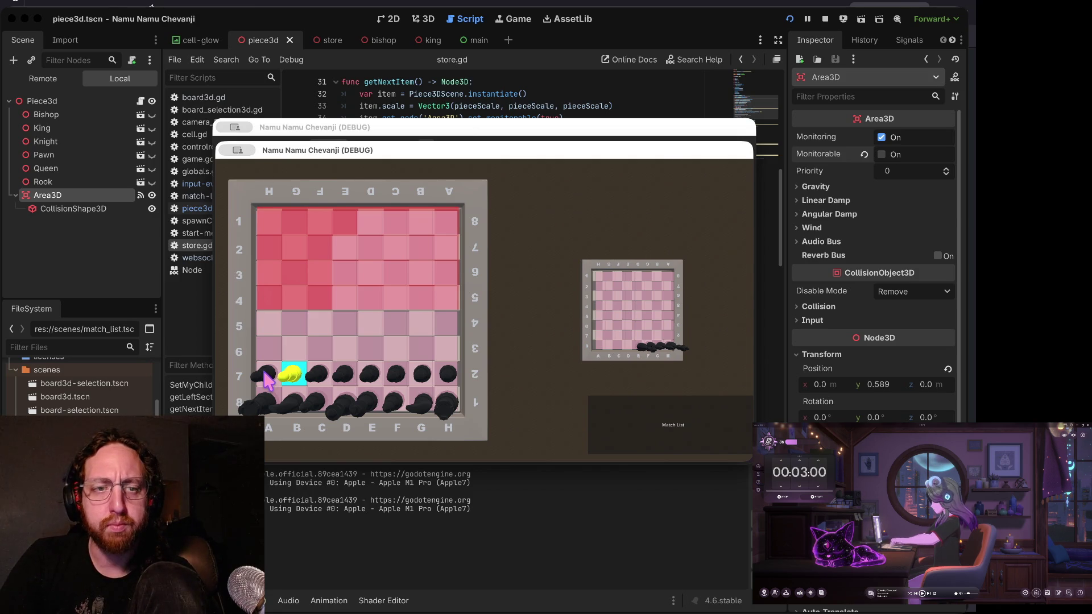
- Stop the running chess game with Cmd+. to get back to store.gd
key("super+period")
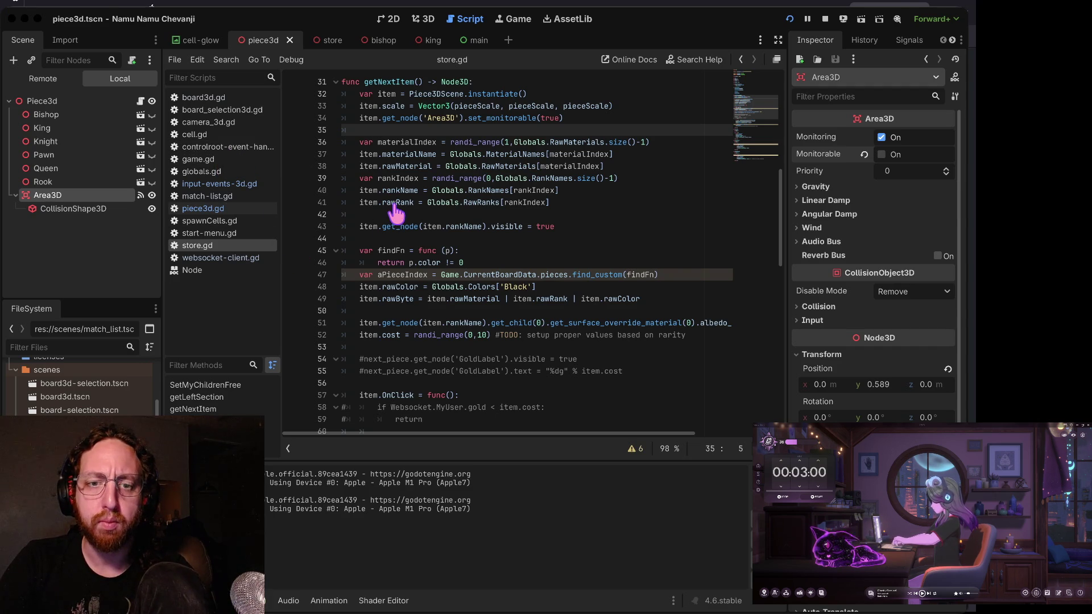
- Look over the commented gold label lines around the item.OnClick call in store.gd
left_click(520, 351)
key("Down")
key("Down")
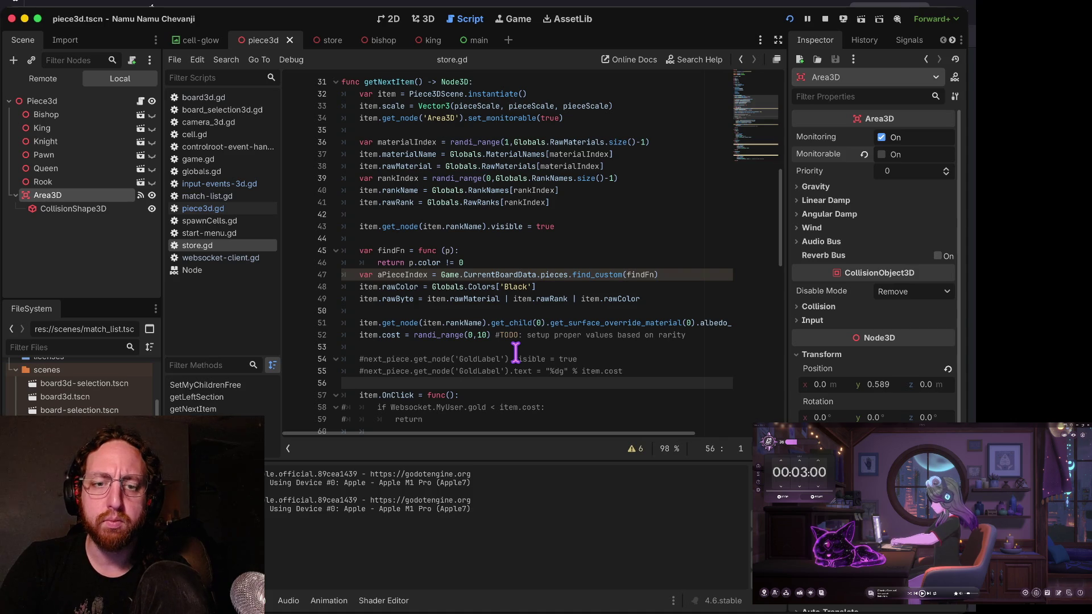
key("Down")
key("Down")
key("Left")
- Trace pieceHovering in input-events-3d.gd from OnPieceHover to its OnClick use, then open piece3d.gd
left_click(222, 185)
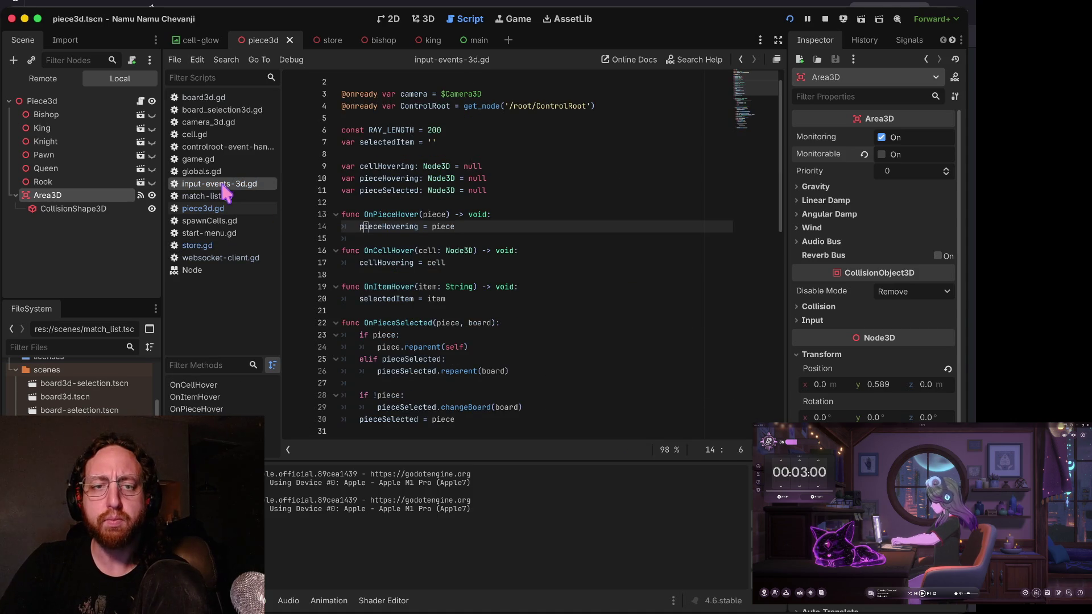
key("Up")
key("Left")
key("Left")
key("Left")
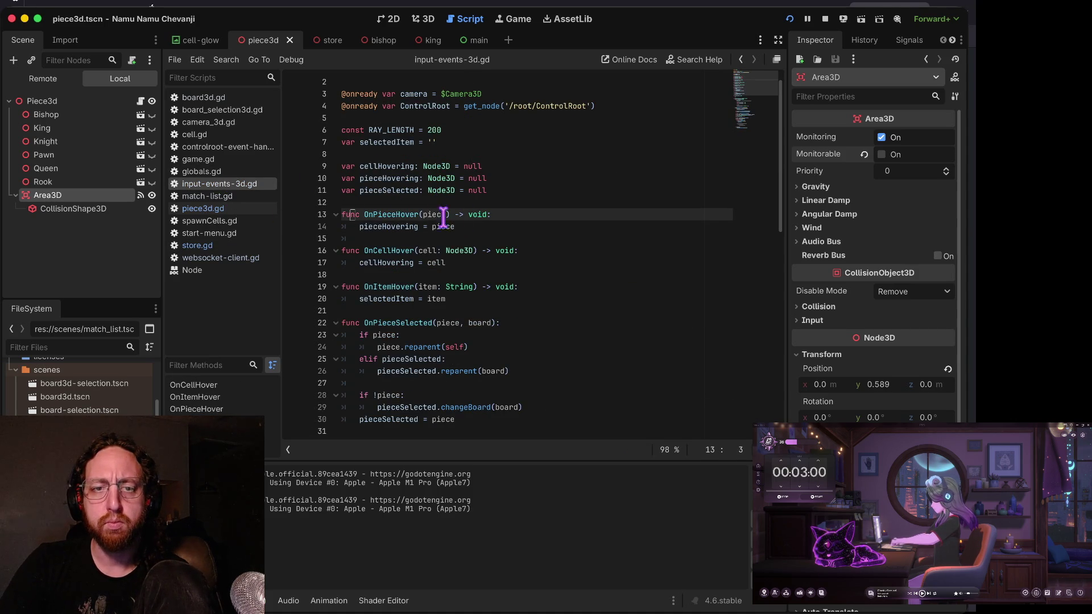
key("Right")
key("Right")
key("Right")
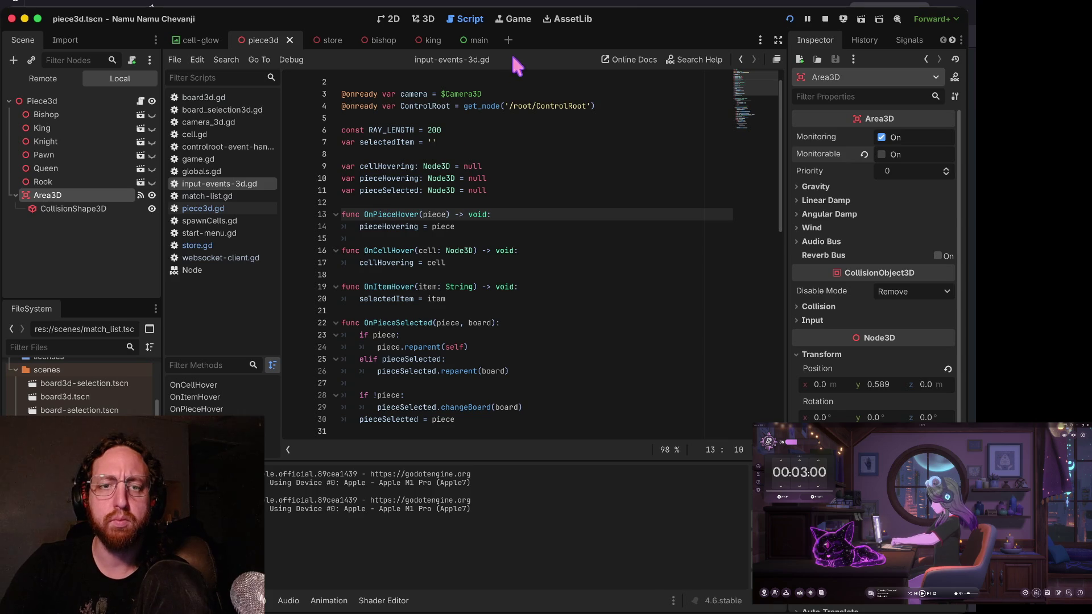
key("Up")
key("Up")
key("Up")
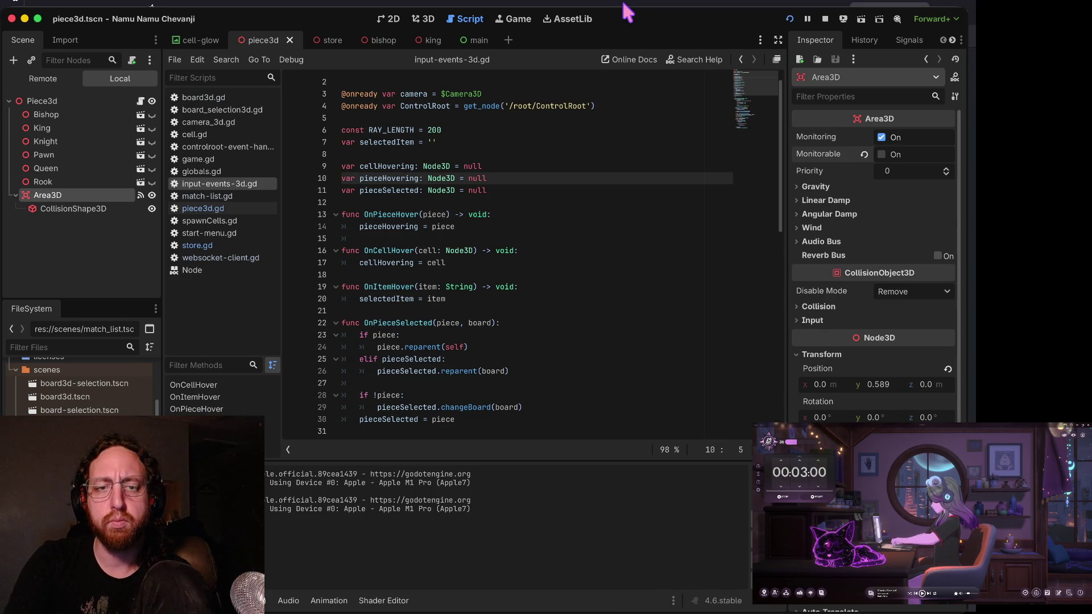
key("Down")
key("Down")
key("Down")
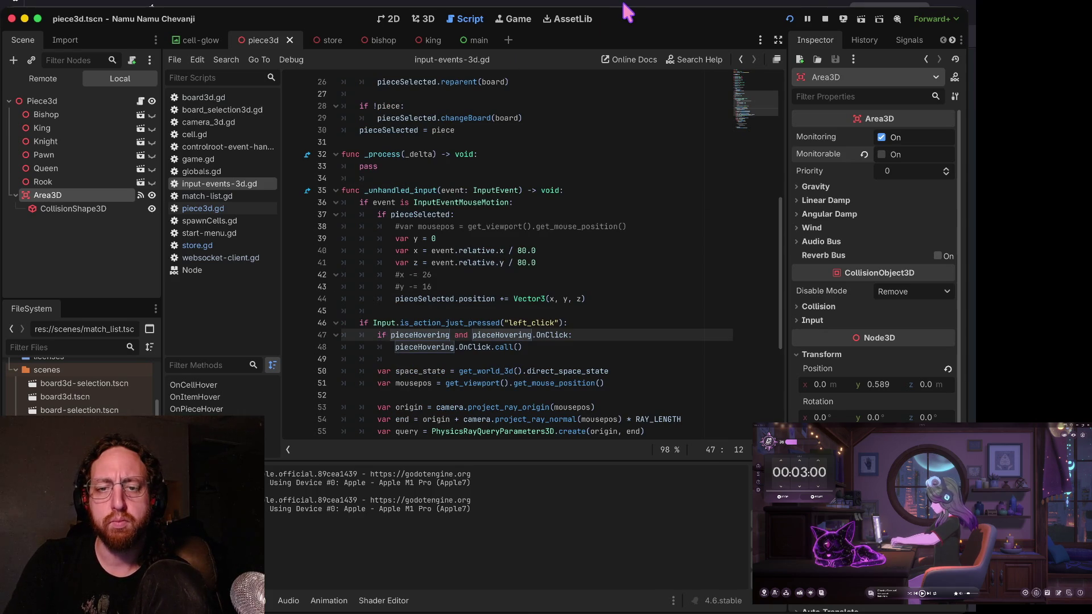
key("Down")
key("alt+Right")
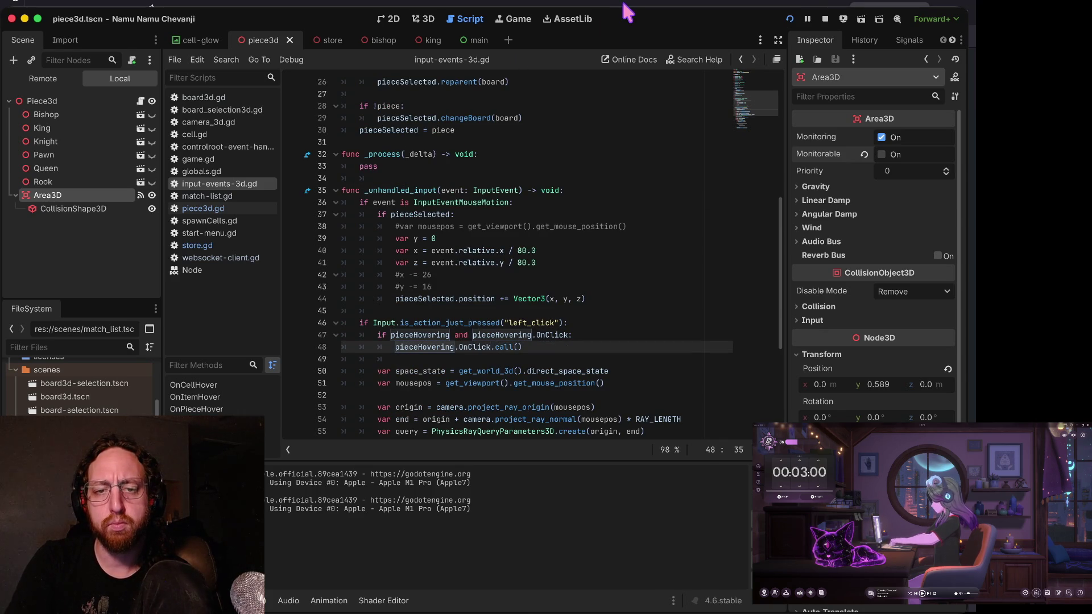
key("F3")
key("F3")
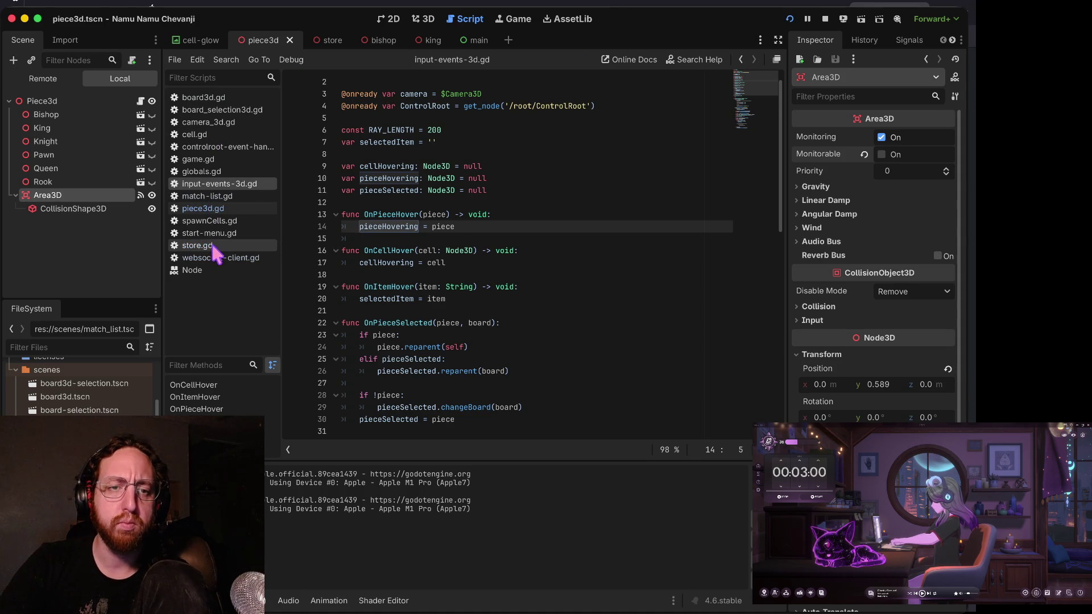
left_click(219, 209)
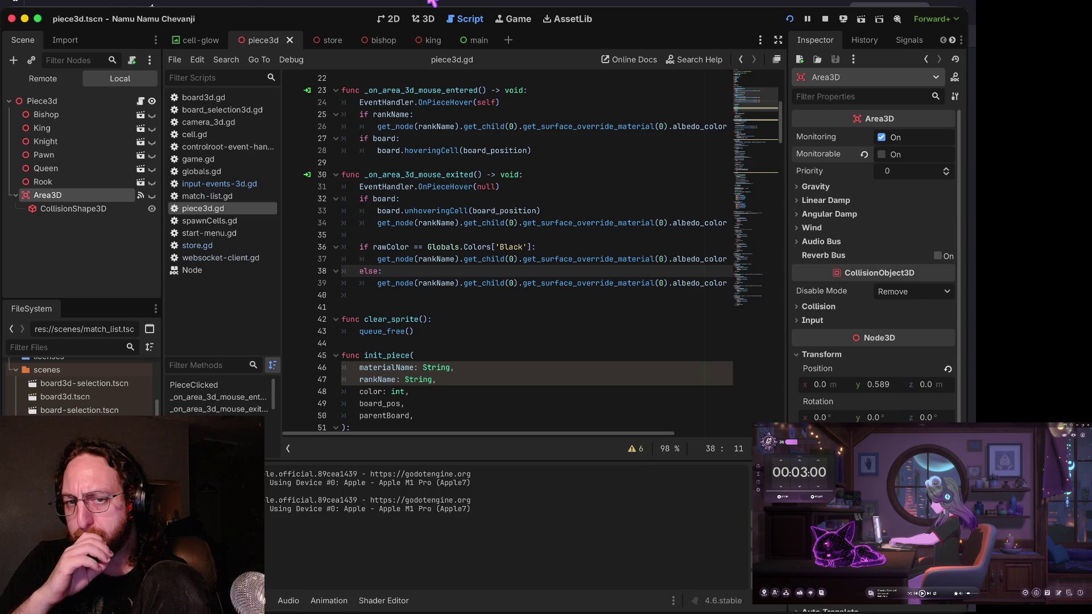
- Run the game, log in with a username, open a match board, and make Area3D visible
key("super+b")
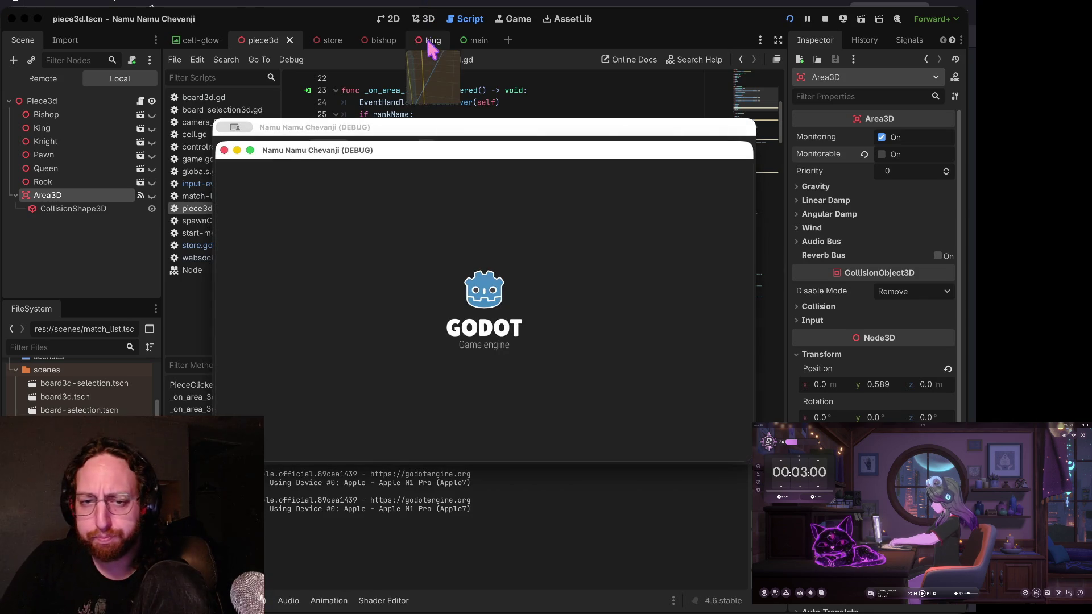
left_click(458, 334)
type("ad")
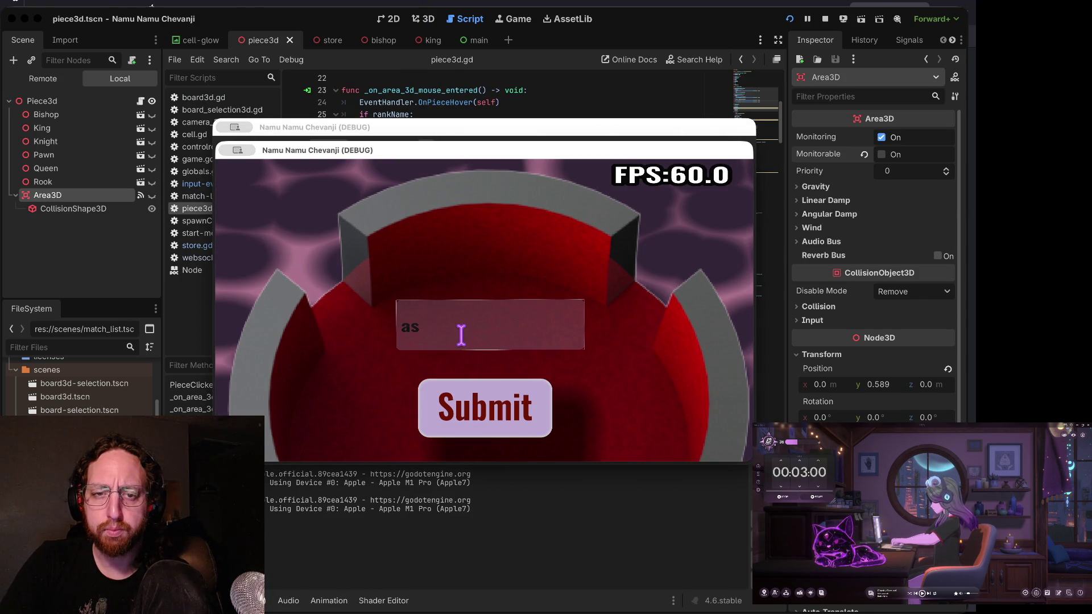
left_click(462, 415)
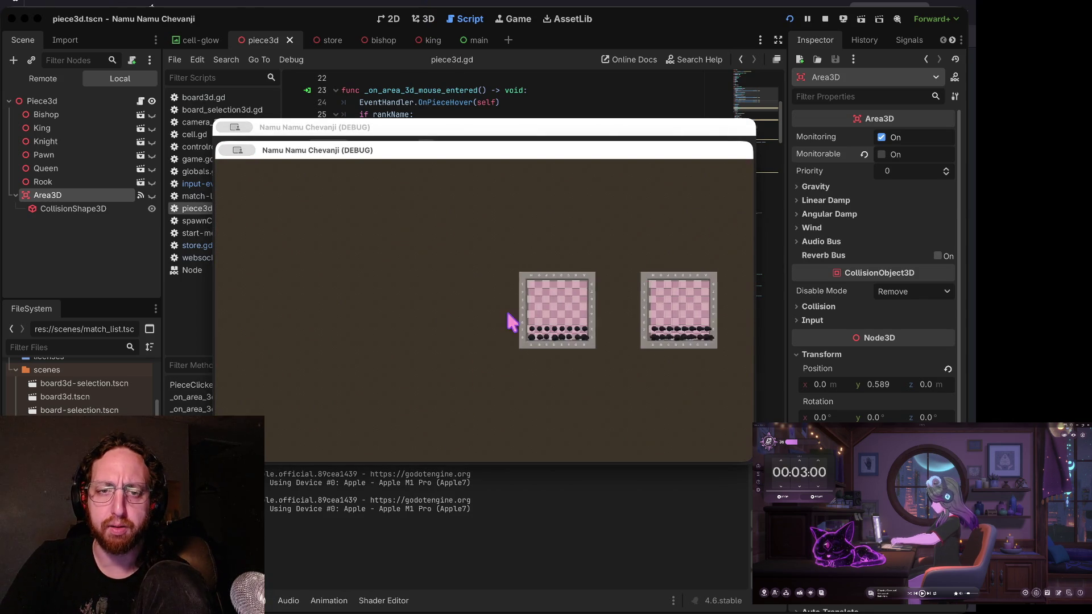
left_click(496, 332)
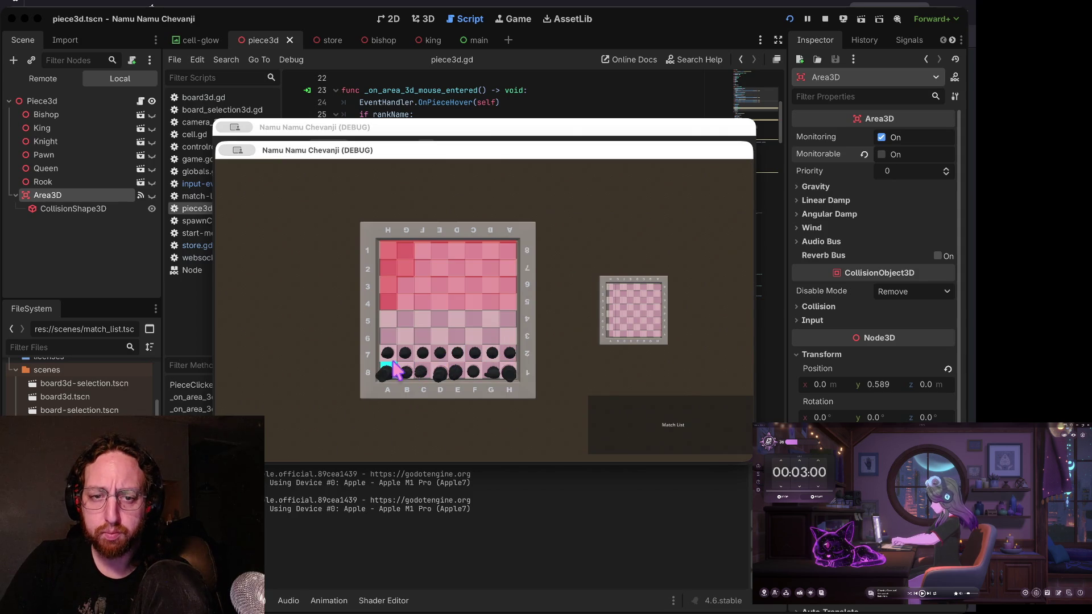
left_click(411, 351)
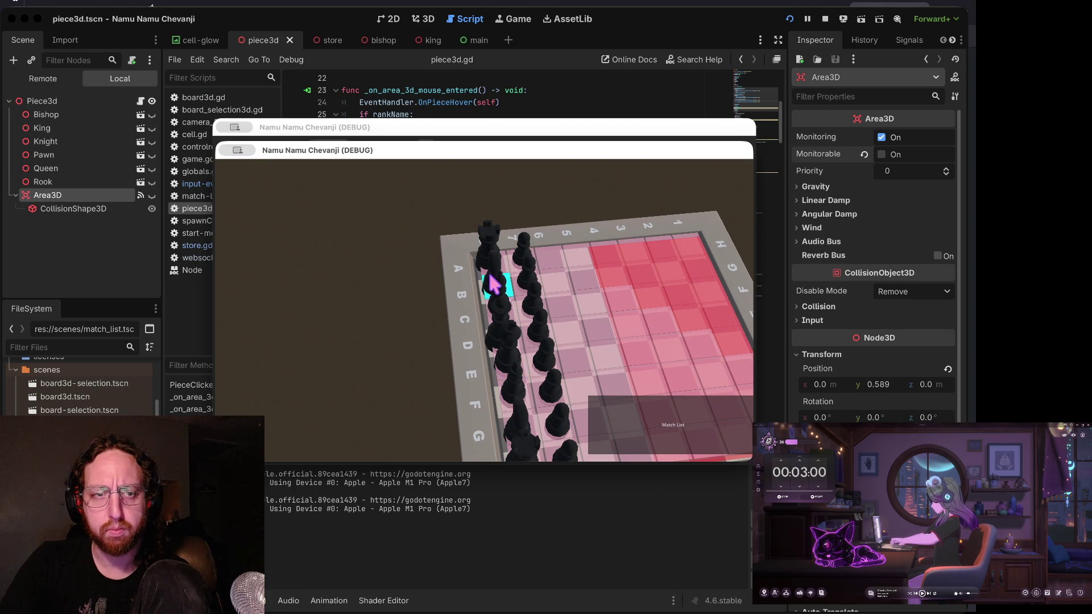
left_click(152, 195)
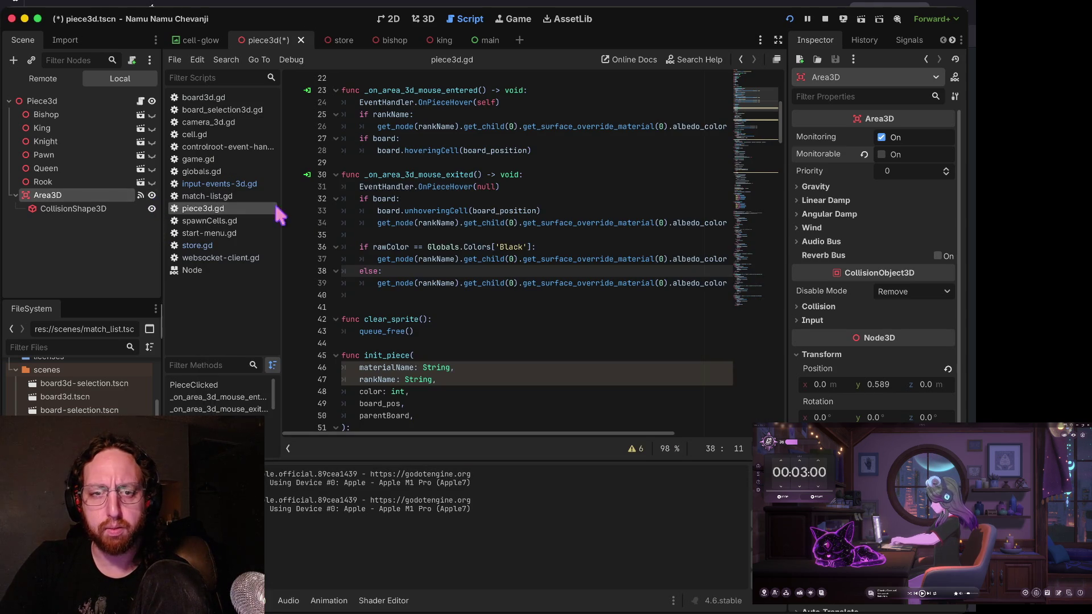
- Alternate between the game and editor to check hover highlighting on the pieces
key("super+Tab")
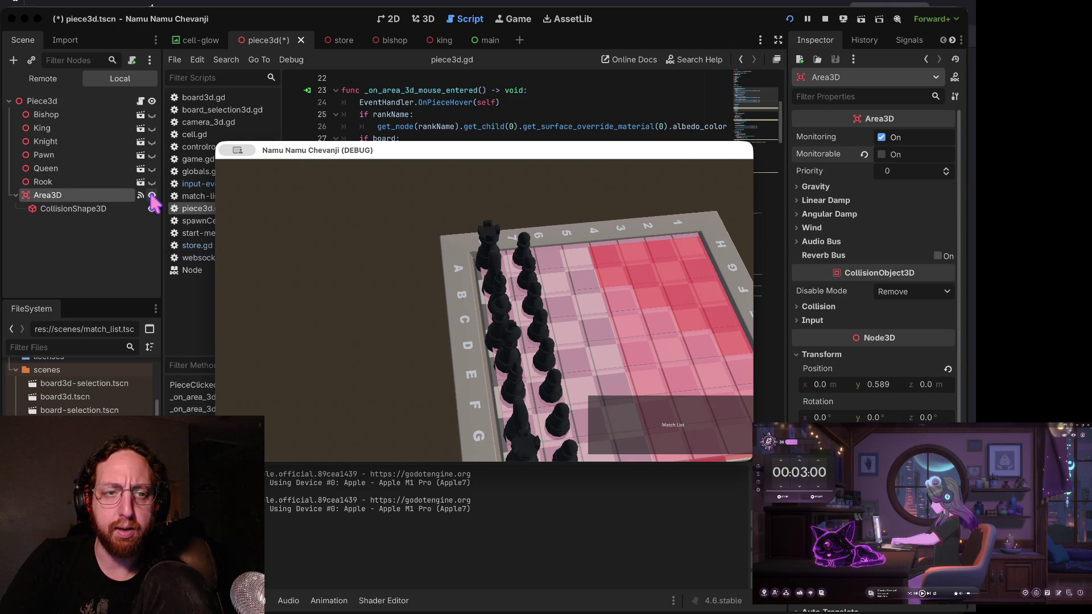
left_click(151, 196)
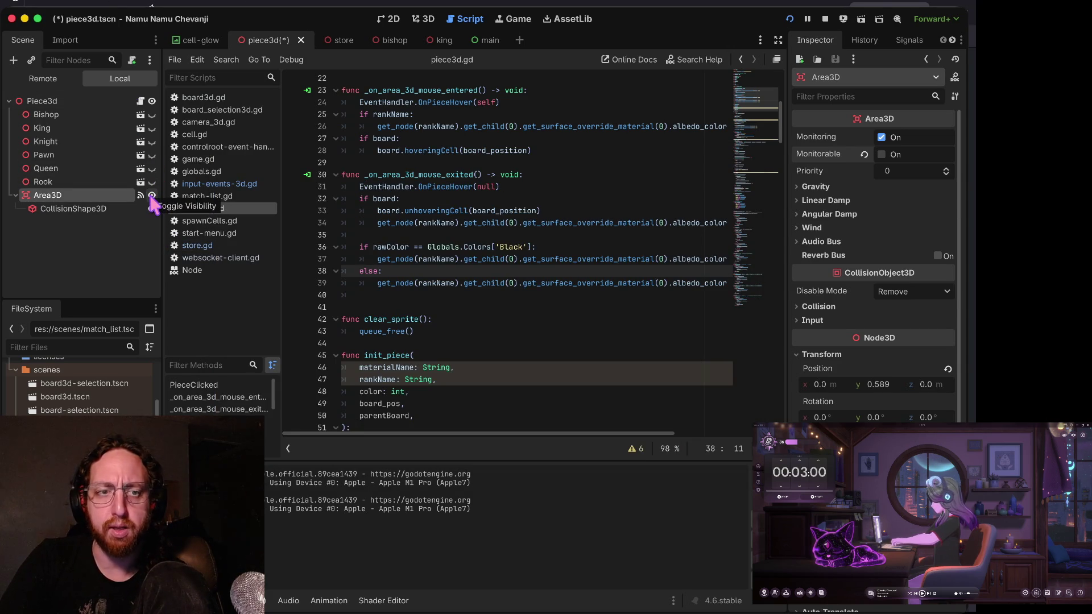
key("super+Tab")
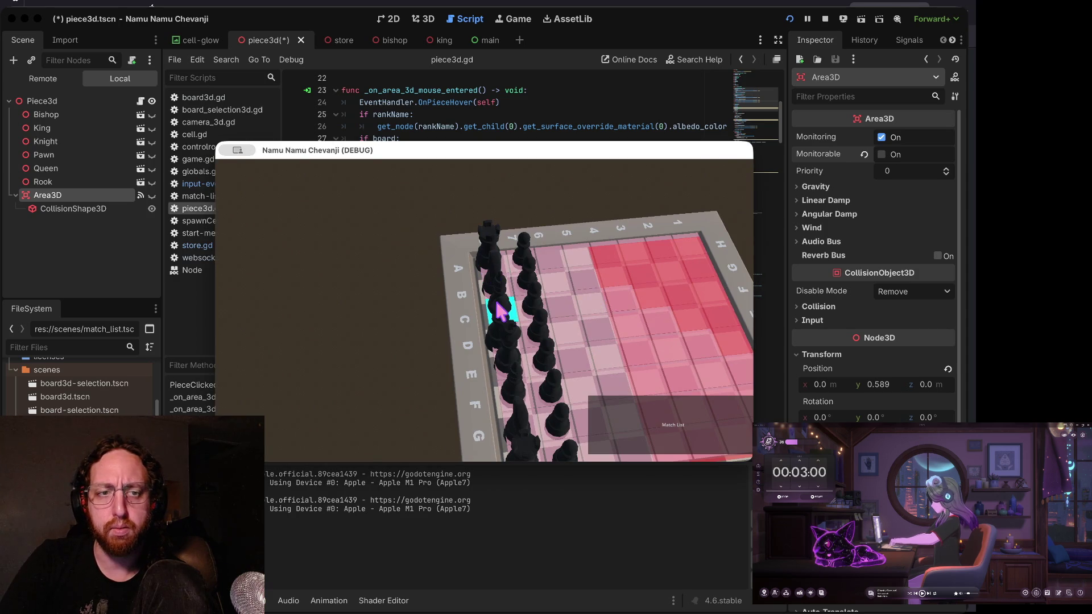
left_click(153, 191)
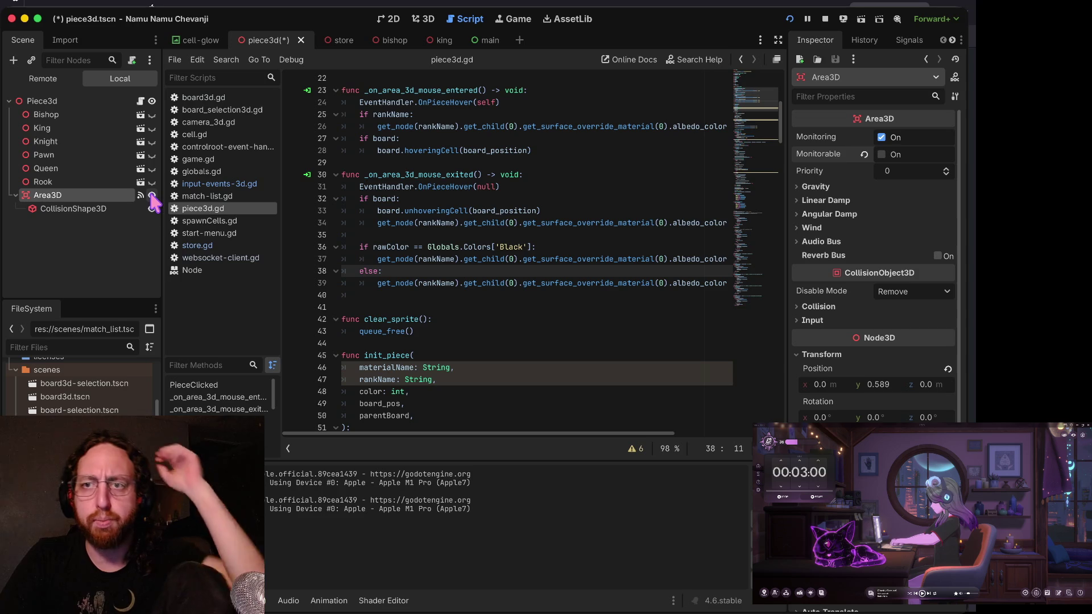
- Stop the game and inspect the OnPieceHover(null) call on line 31 of piece3d.gd
left_click(825, 19)
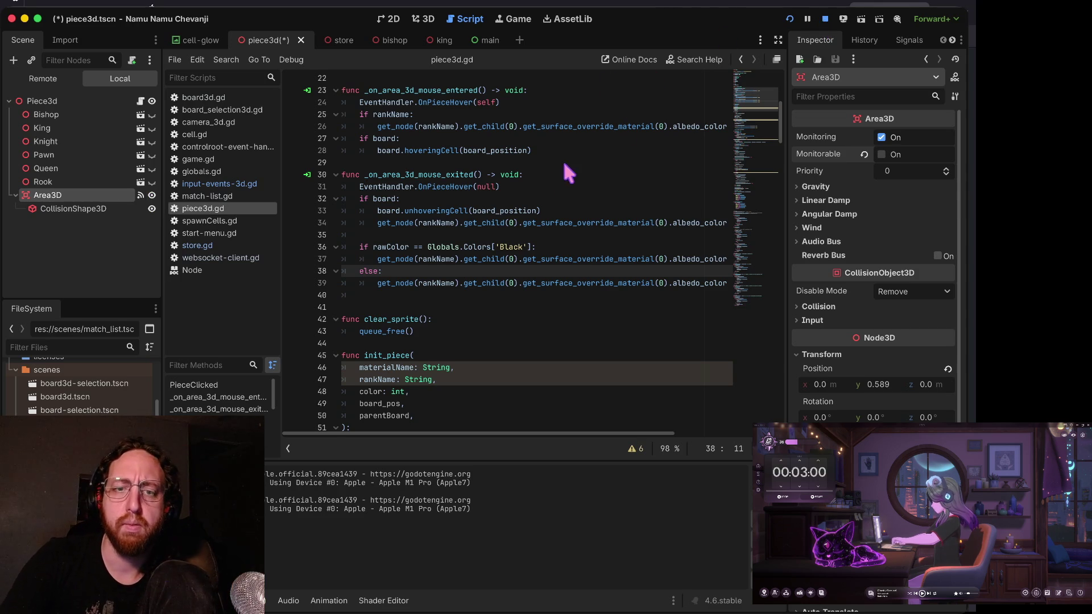
left_click_drag(503, 188, 548, 174)
left_click(541, 186)
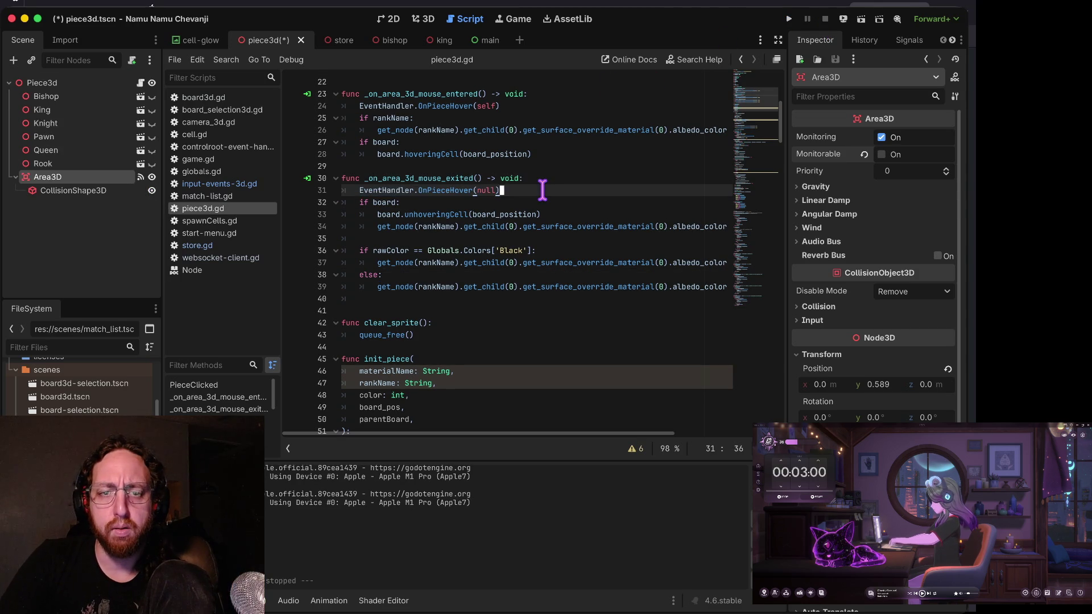
- Review the uncommitted changes with git diff -w in the terminal, then clear the pane
key("super+Tab")
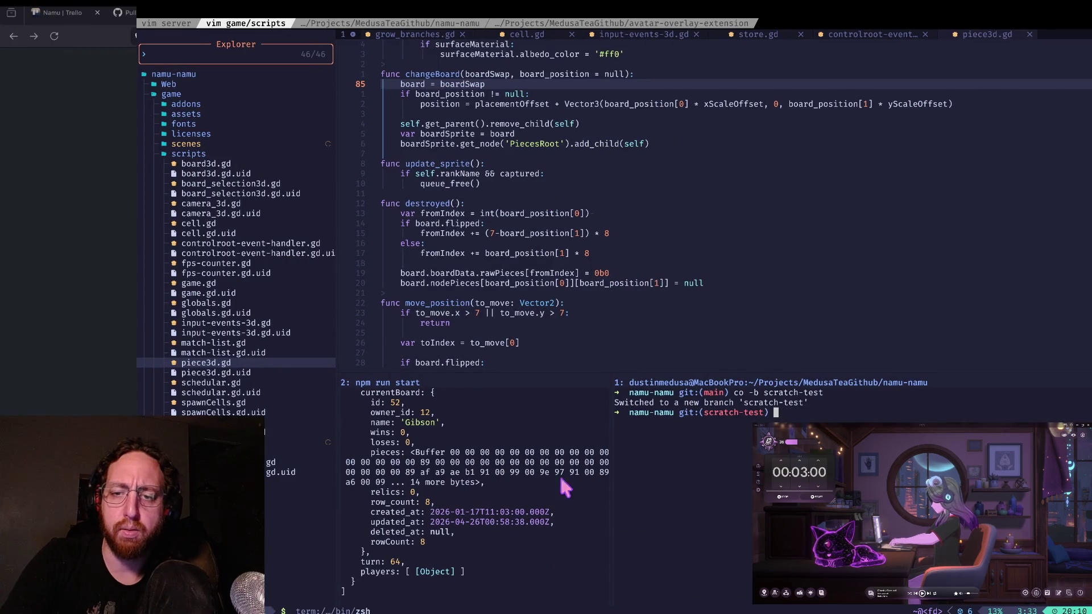
key("Return")
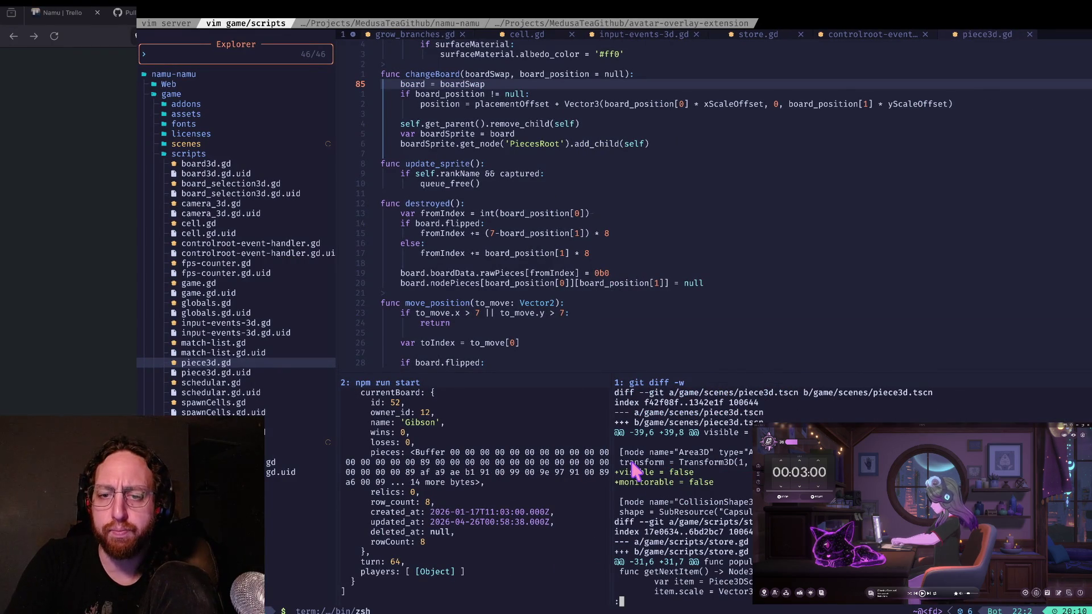
scroll(635, 471, "down", 2)
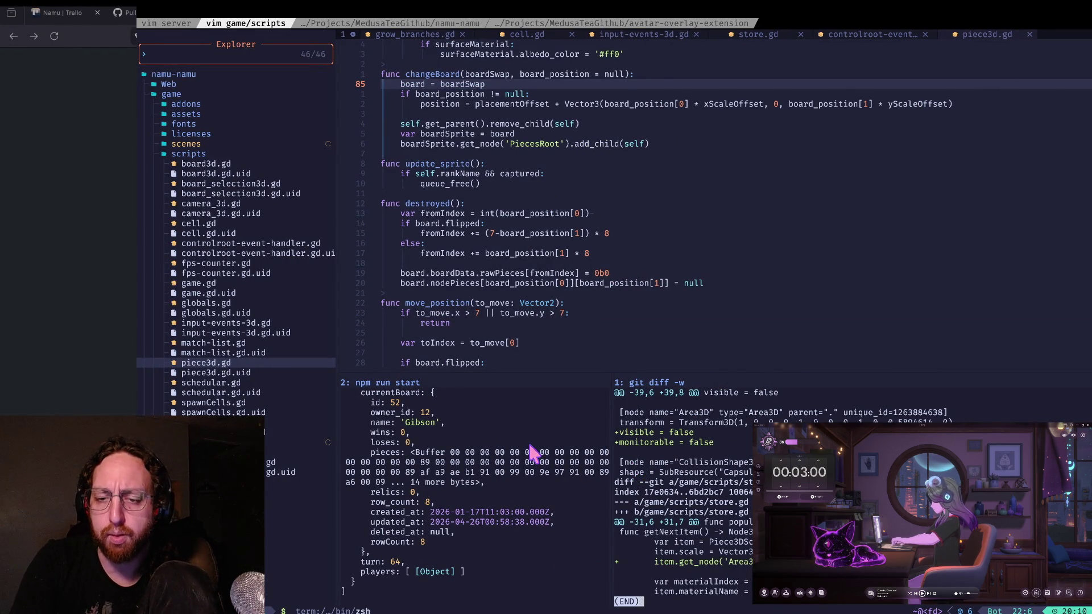
key("q")
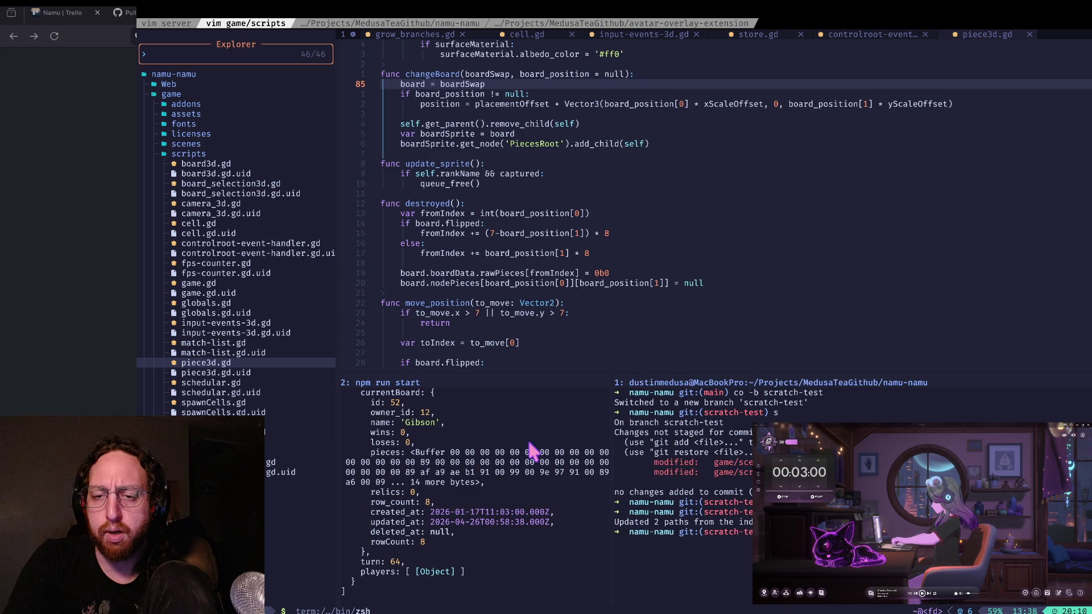
key("ctrl+l")
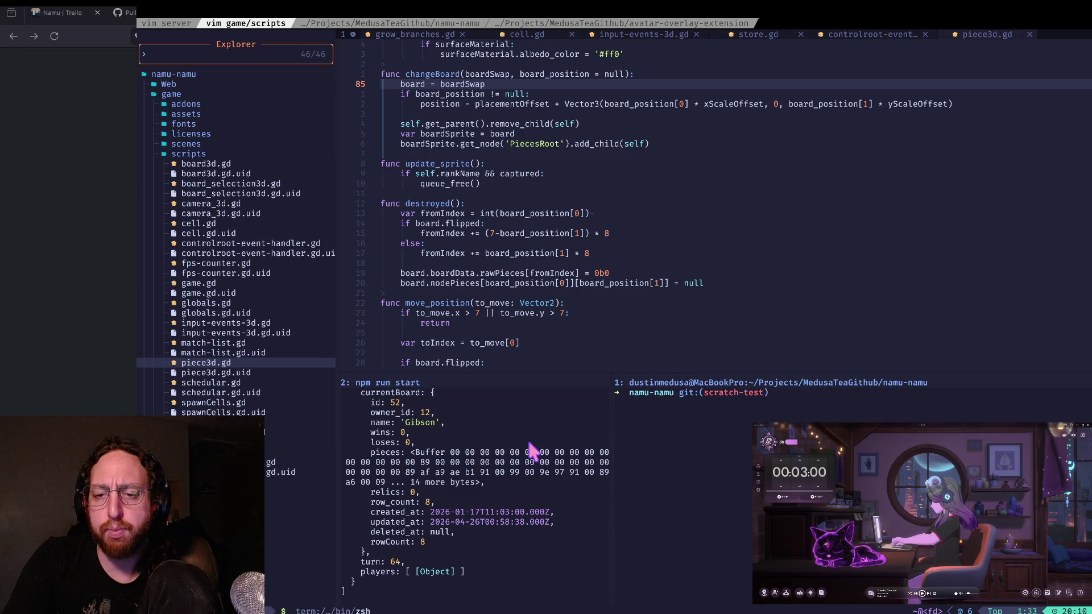
- Check out main, list the branches, and delete the scratch-test branch
type("co-")
key("Return")
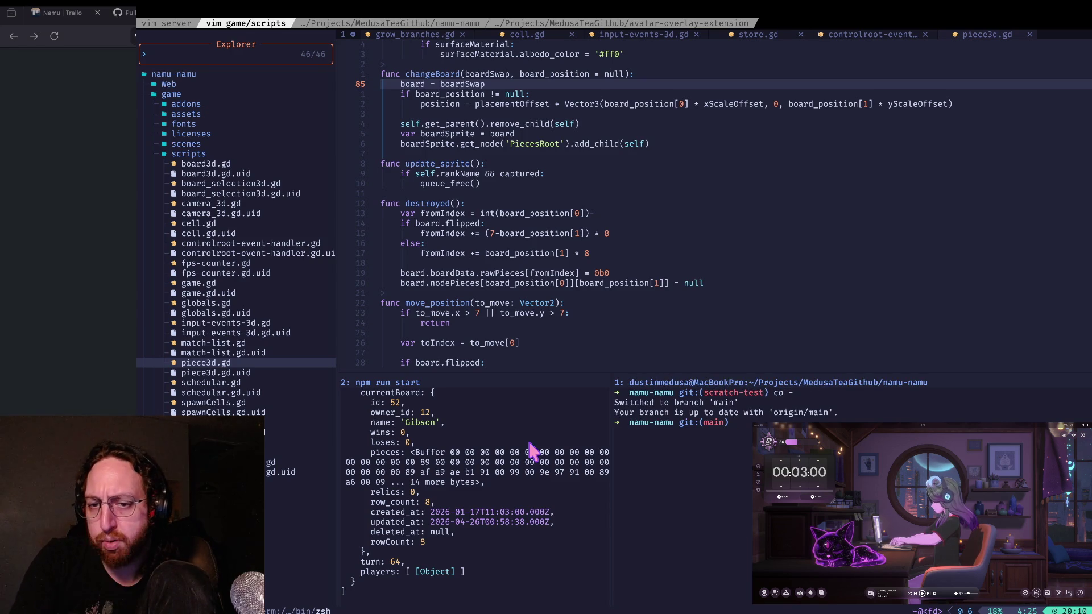
type("b")
key("Return")
type("delf")
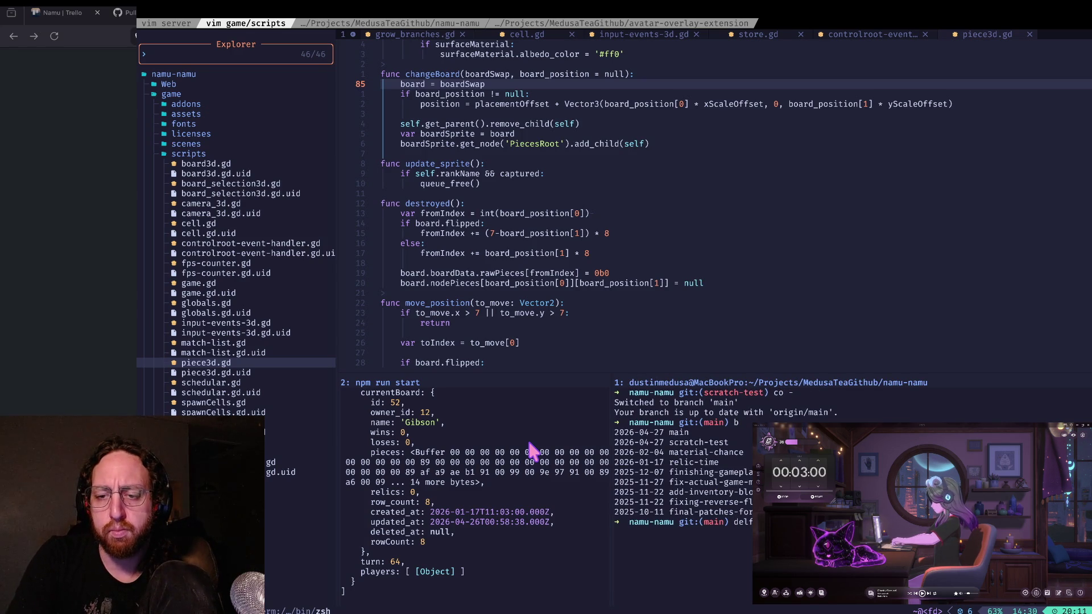
key("Return")
type("co -")
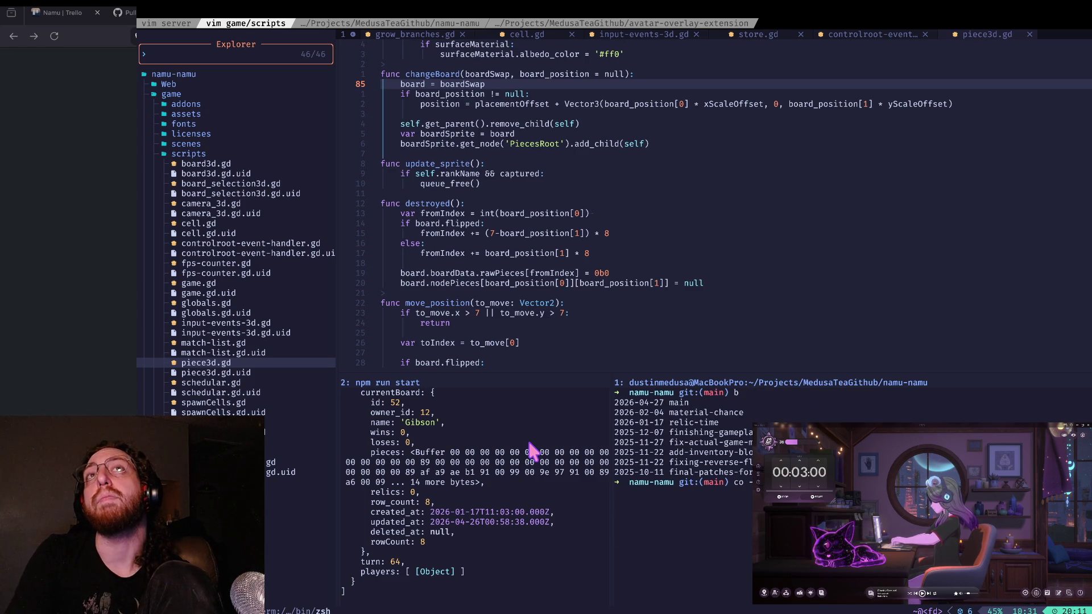
key("super+Tab")
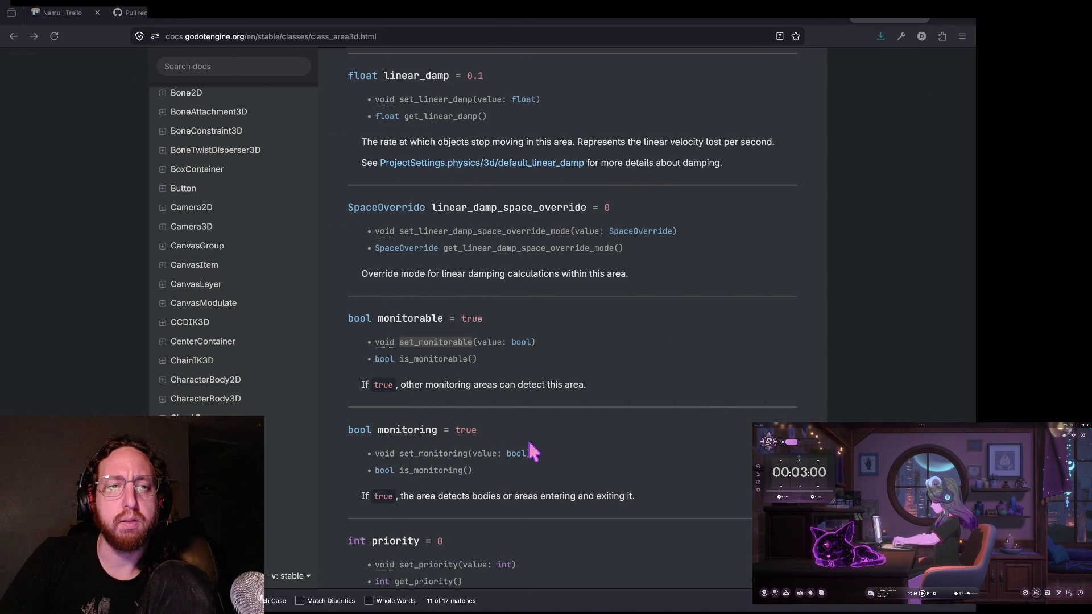
- Switch Firefox to the Namu Trello board tab
key("ctrl+1")
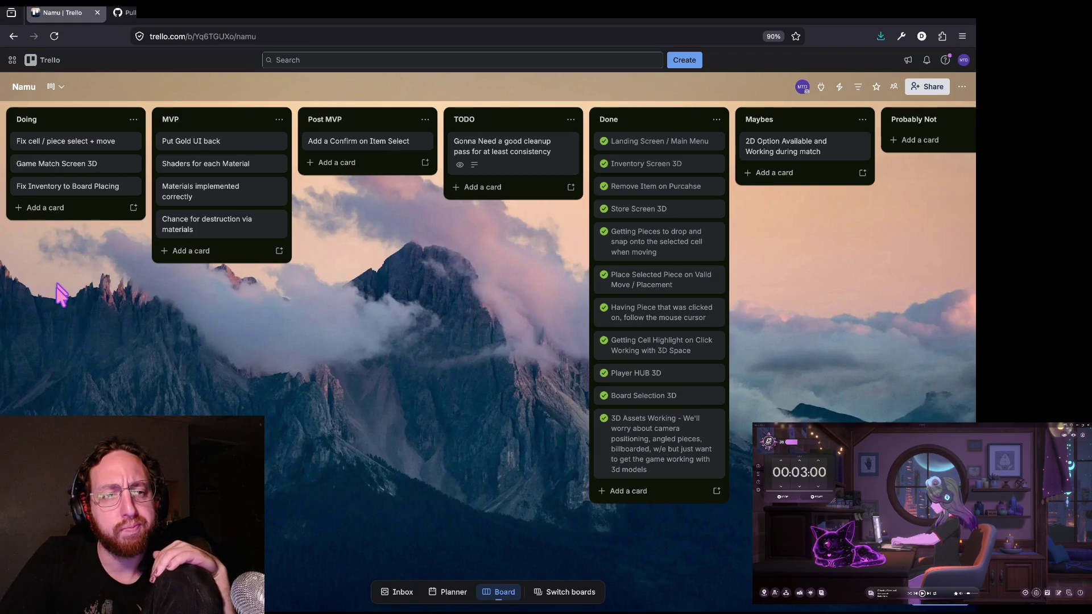
- Mark the Fix cell / piece select + move card in Doing as complete
left_click(74, 149)
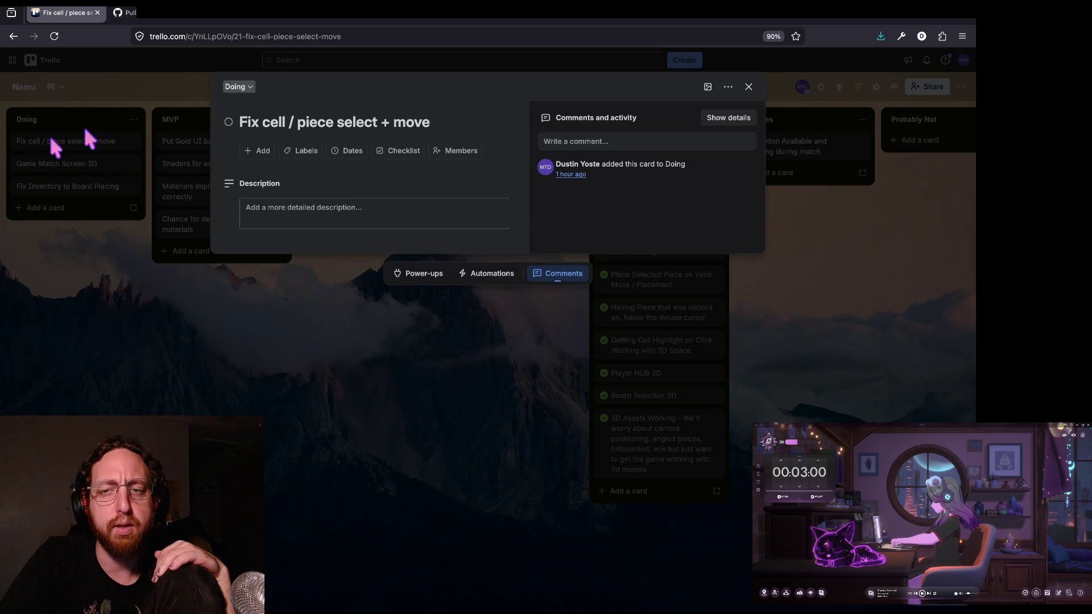
left_click(748, 87)
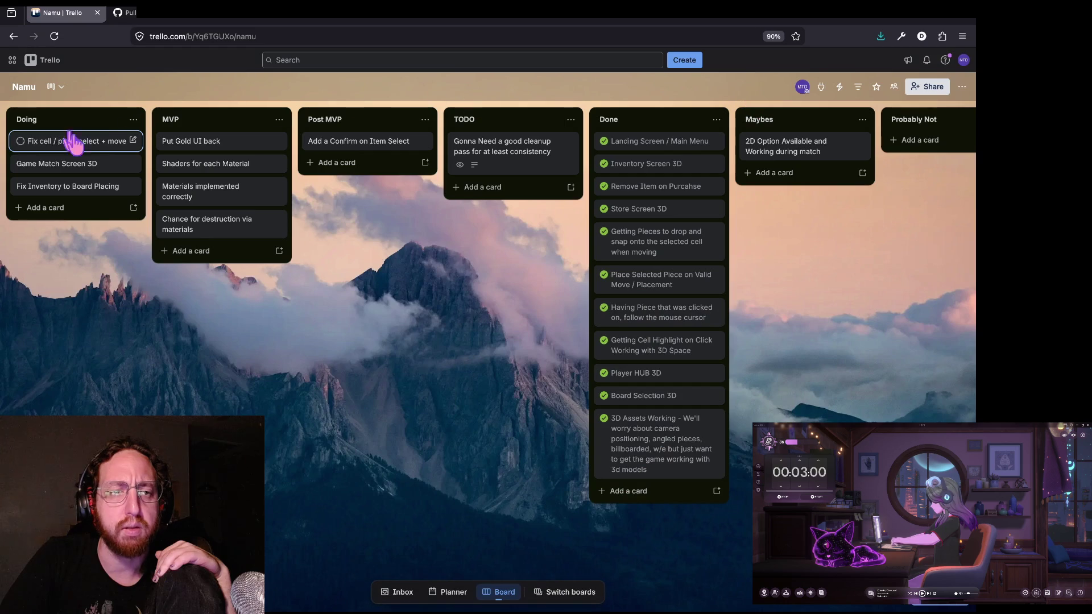
left_click(17, 147)
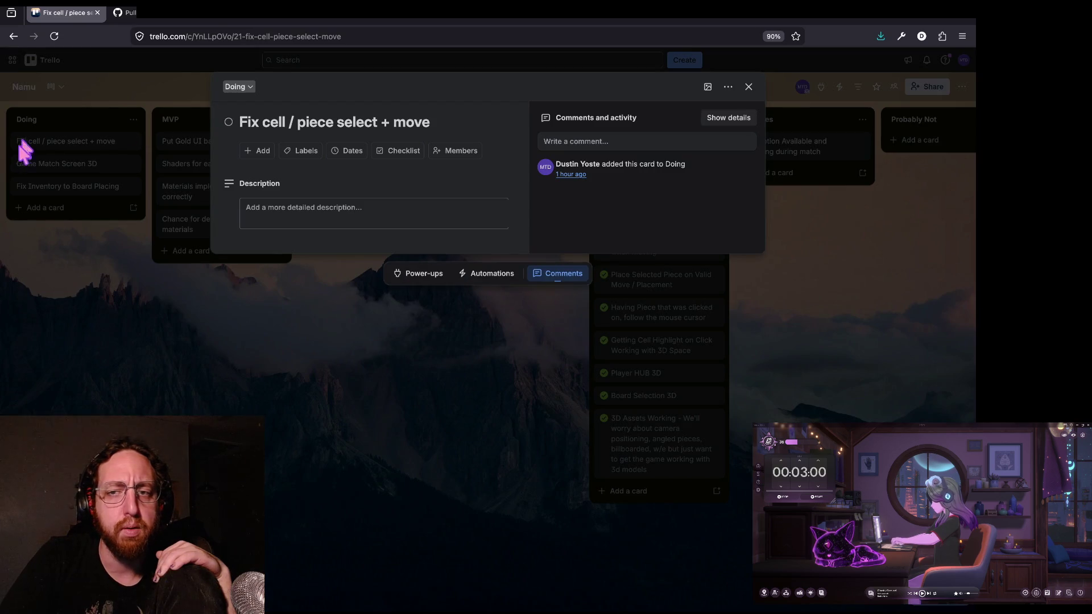
left_click(748, 88)
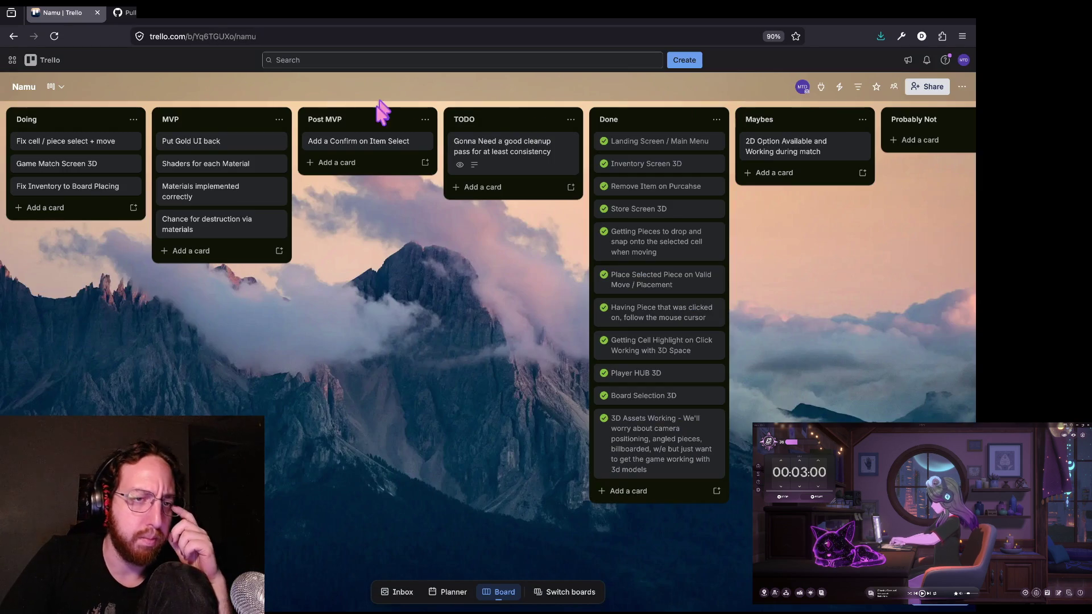
left_click(20, 141)
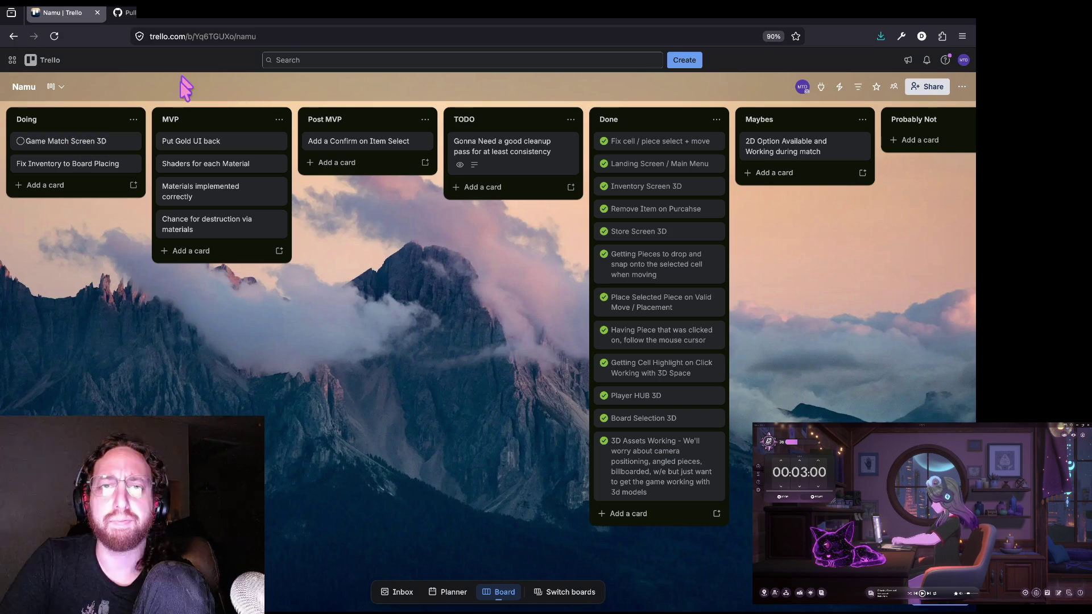
- Bring the terminal with the vim and git panes back to the front
key("ctrl+Tab")
key("ctrl+shift+Tab")
key("super+Tab")
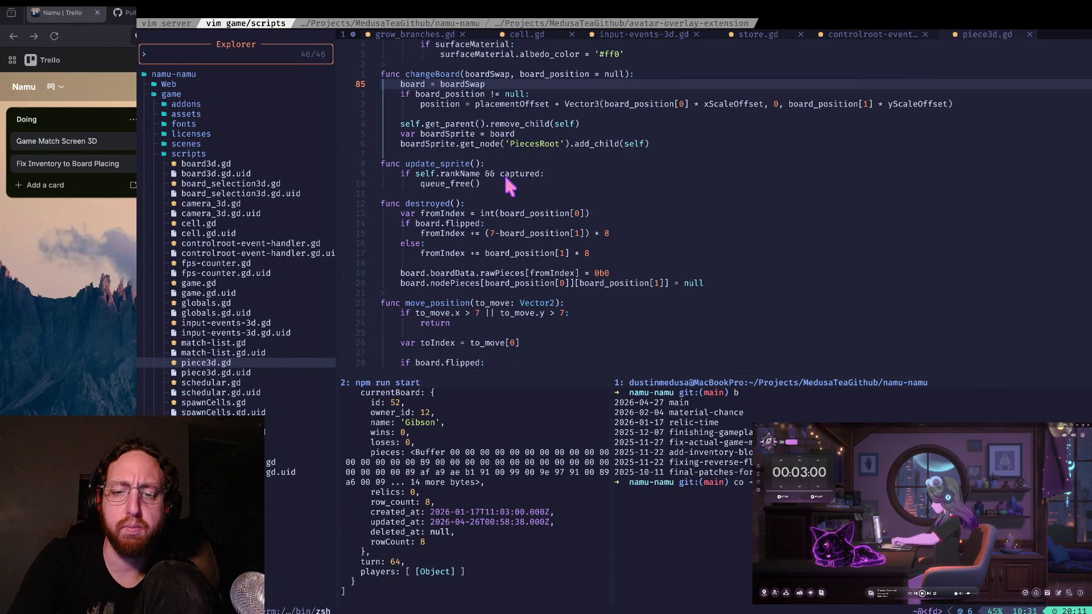
- Create and check out the main-game branch, clear the git pane, and return to Godot
type("-")
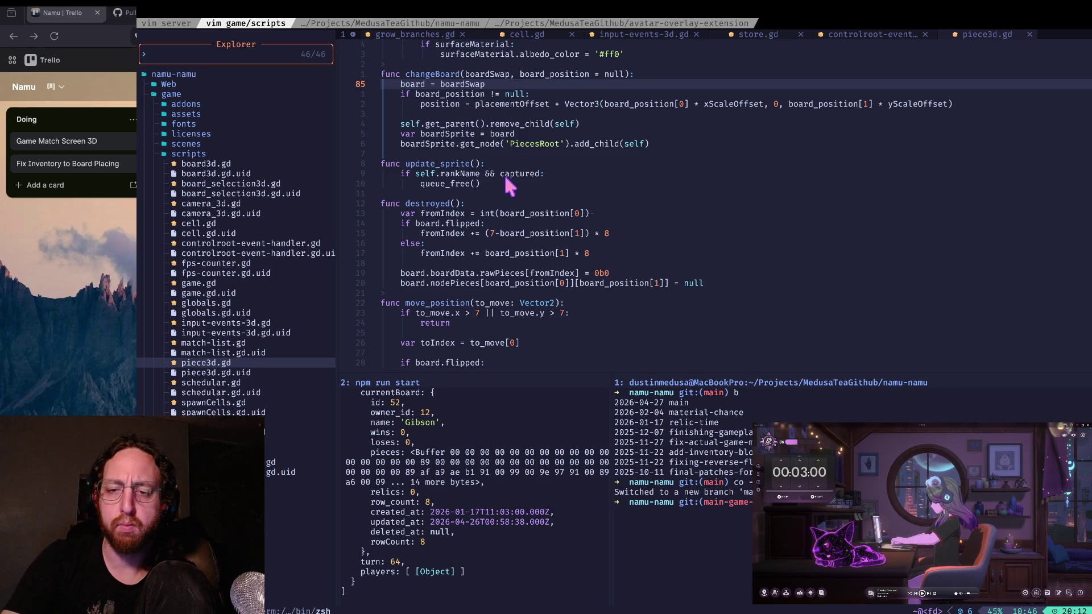
key("ctrl+l")
key("super+h")
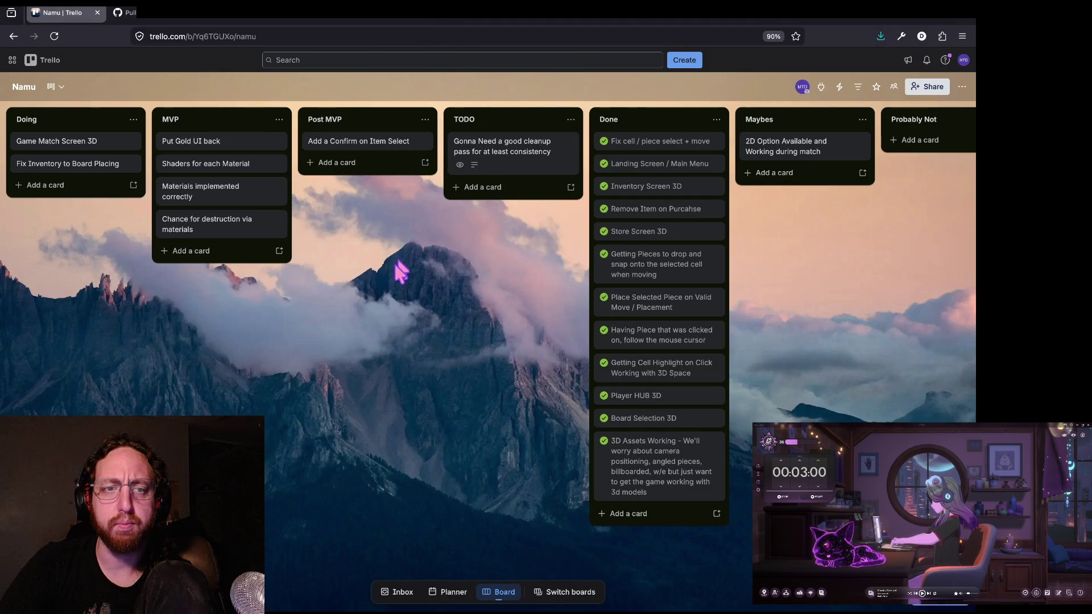
key("super+Tab")
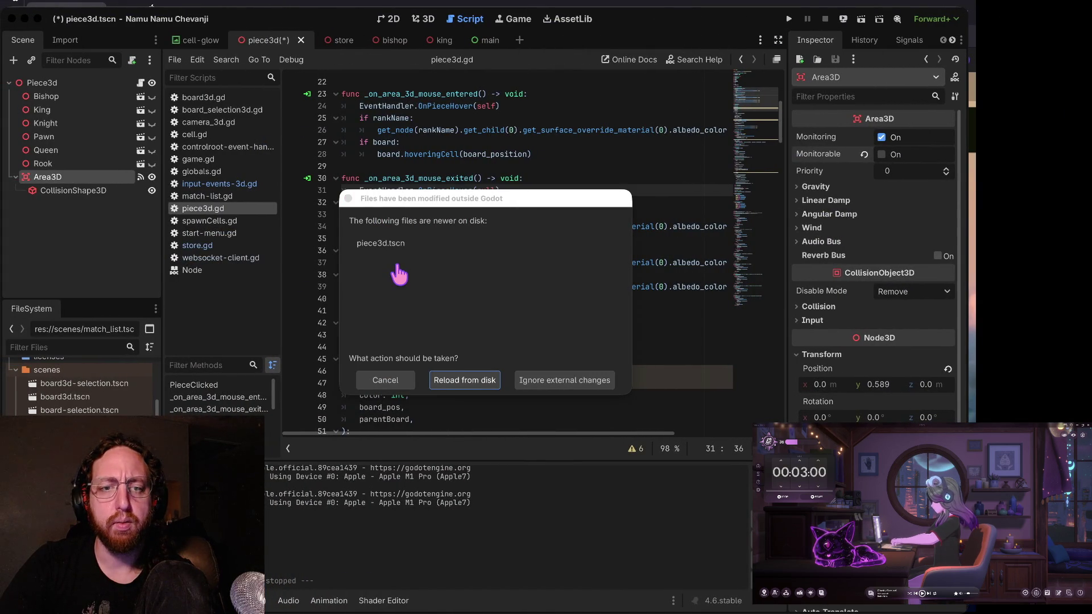
- Reload the changed piece scene from disk and look over the piece3d.gd code
key("super+Tab")
key("super+Tab")
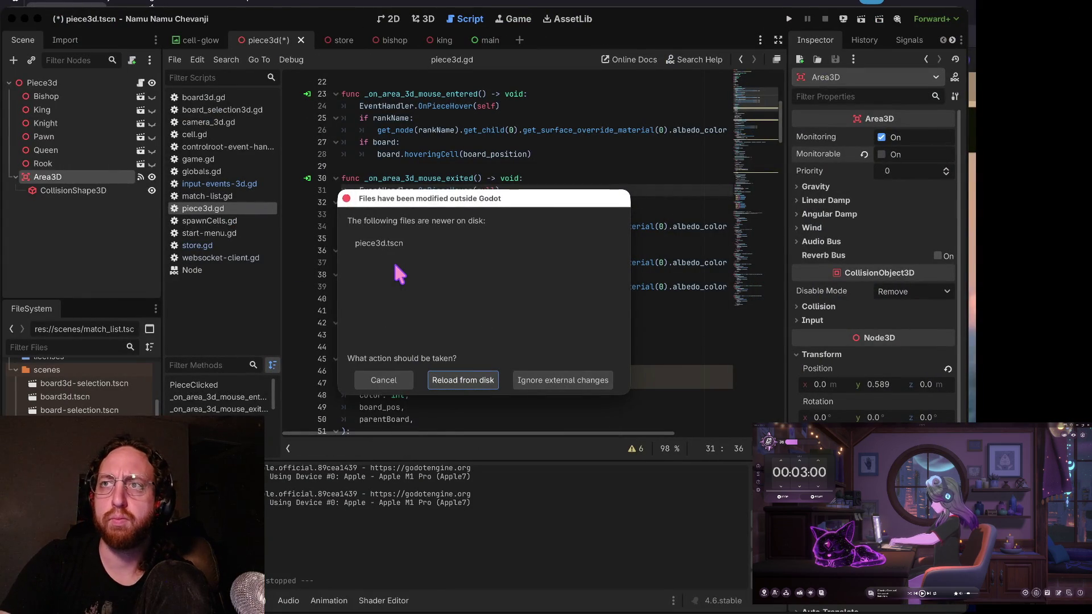
left_click(462, 379)
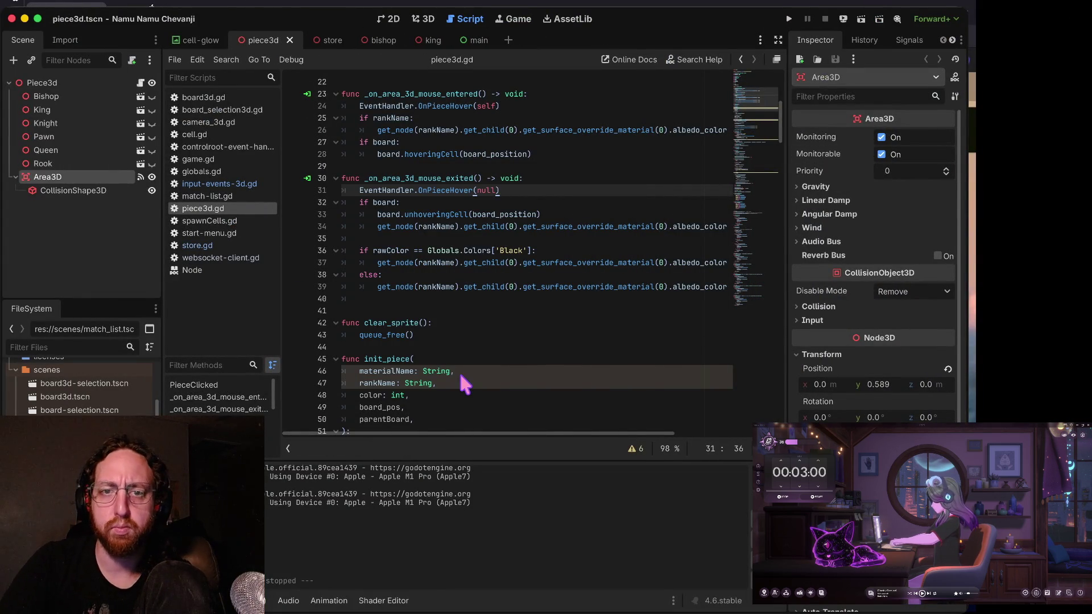
left_click(508, 297)
key("Up")
key("Up")
key("Up")
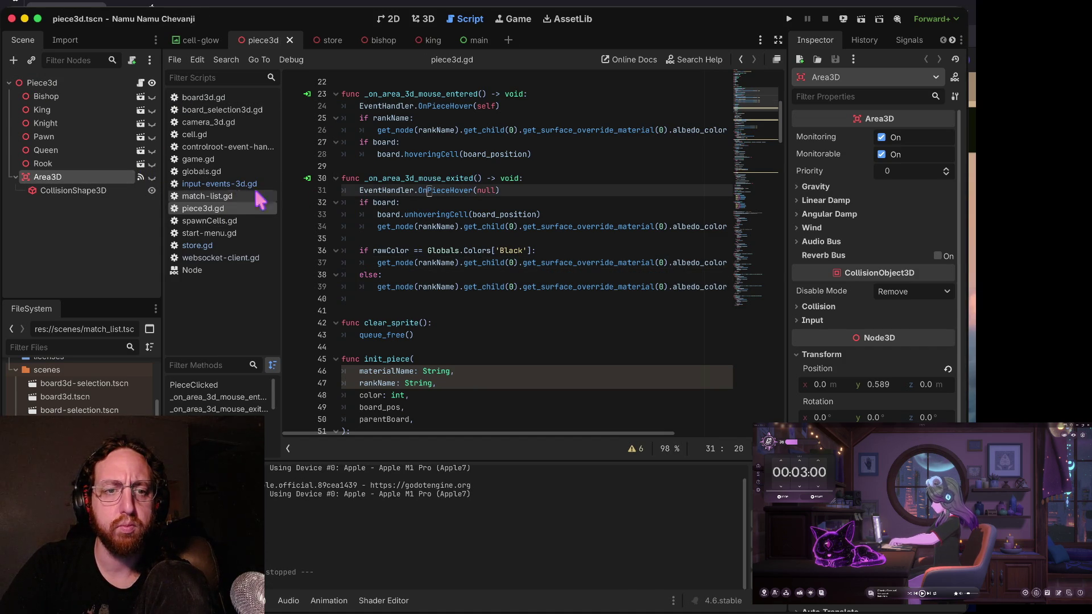
- In store.gd, change line 42 to get_node('Area3D').visible = true, then run the game
left_click(208, 245)
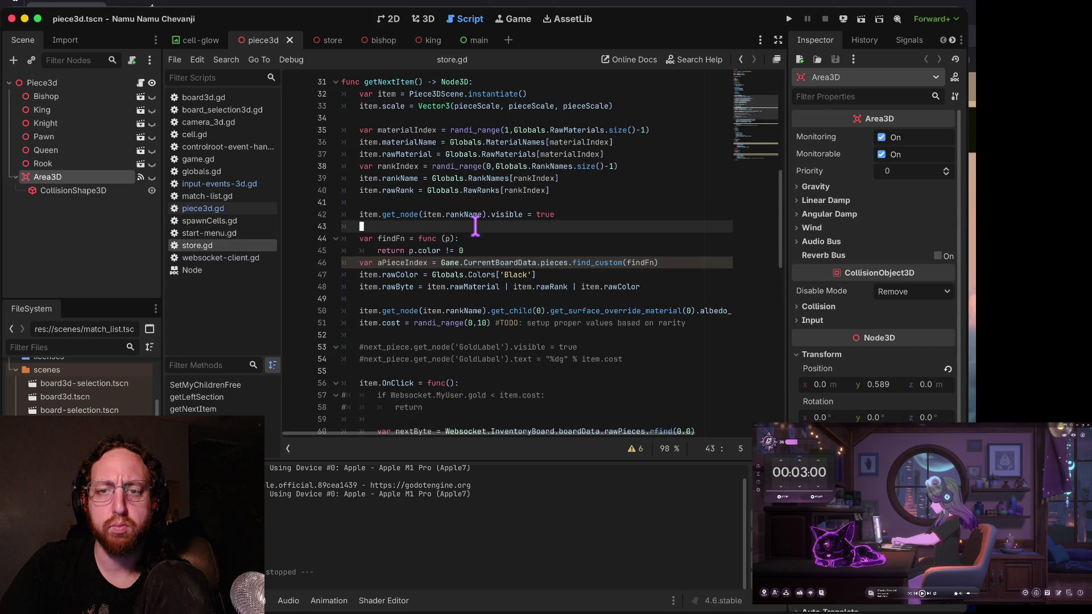
left_click(466, 272)
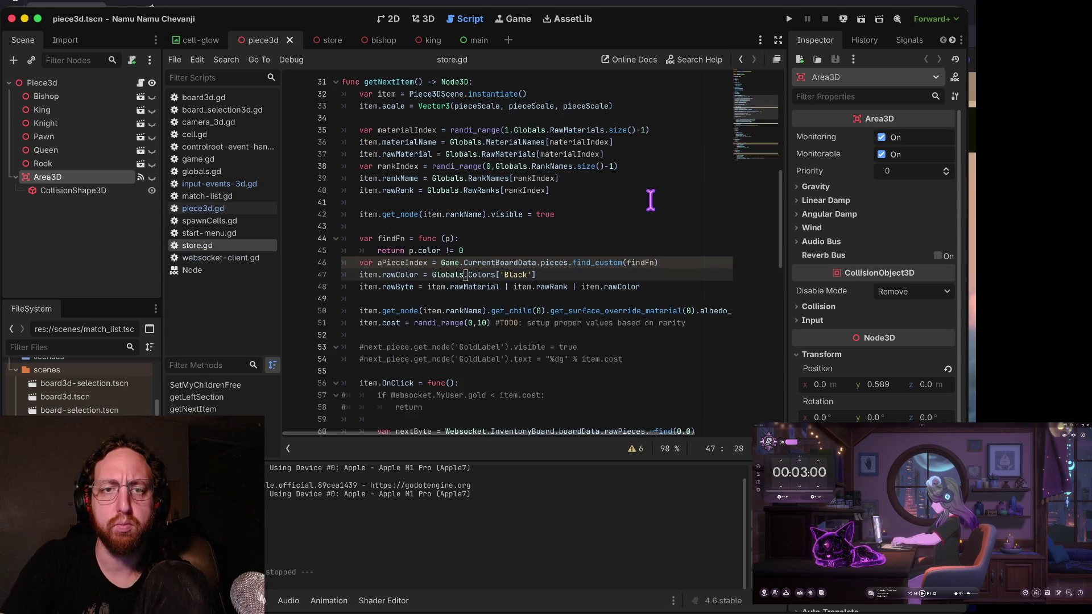
key("ctrl+z")
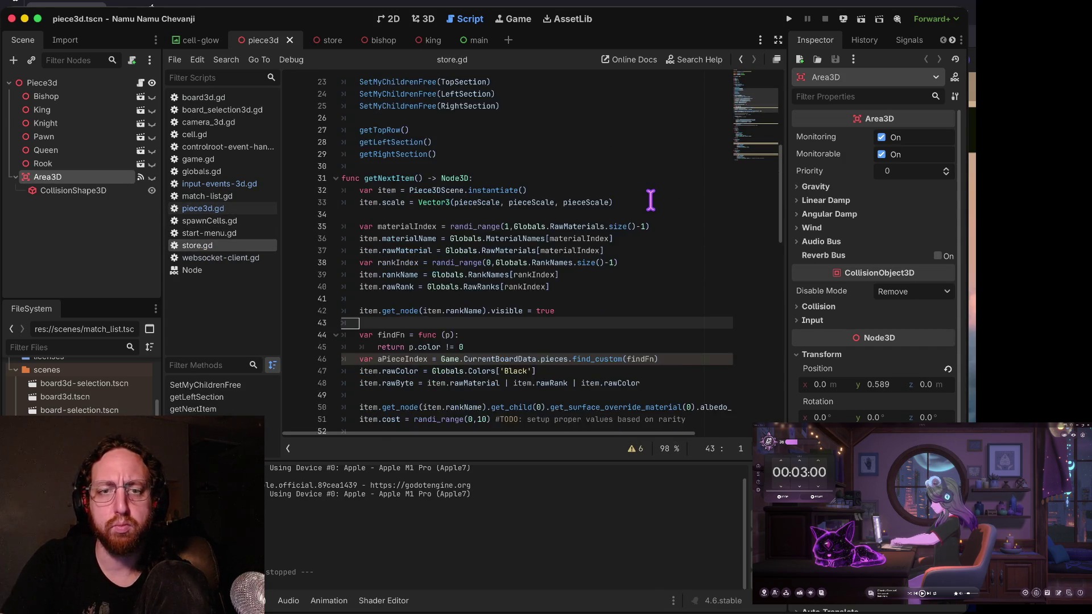
key("ctrl+z")
key("ctrl+z")
key("ctrl+z")
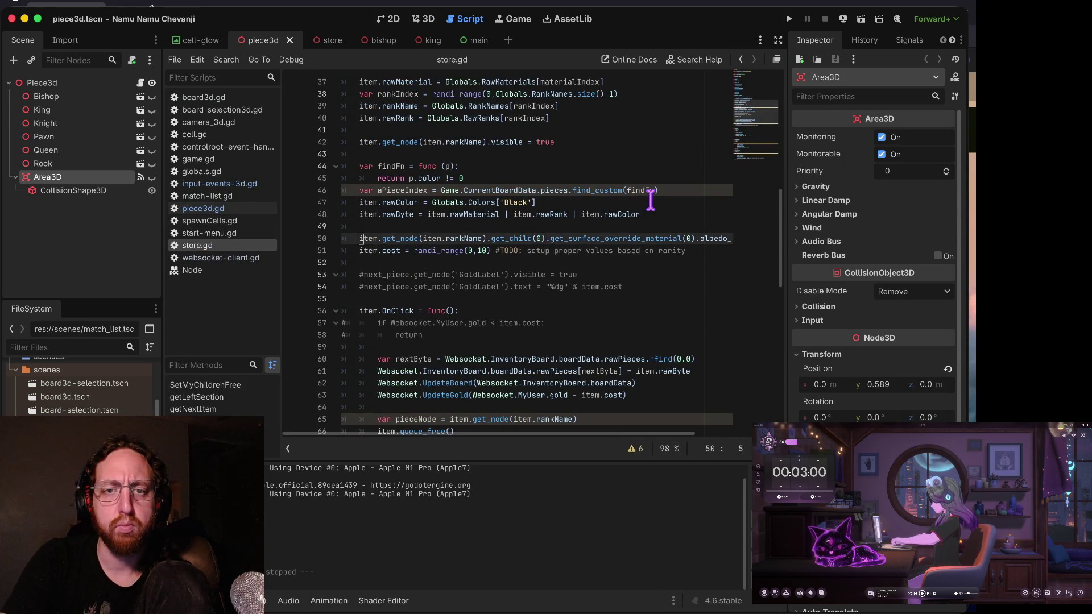
key("ctrl+z")
key("ctrl+z")
key("ctrl+z")
key("ctrl+z")
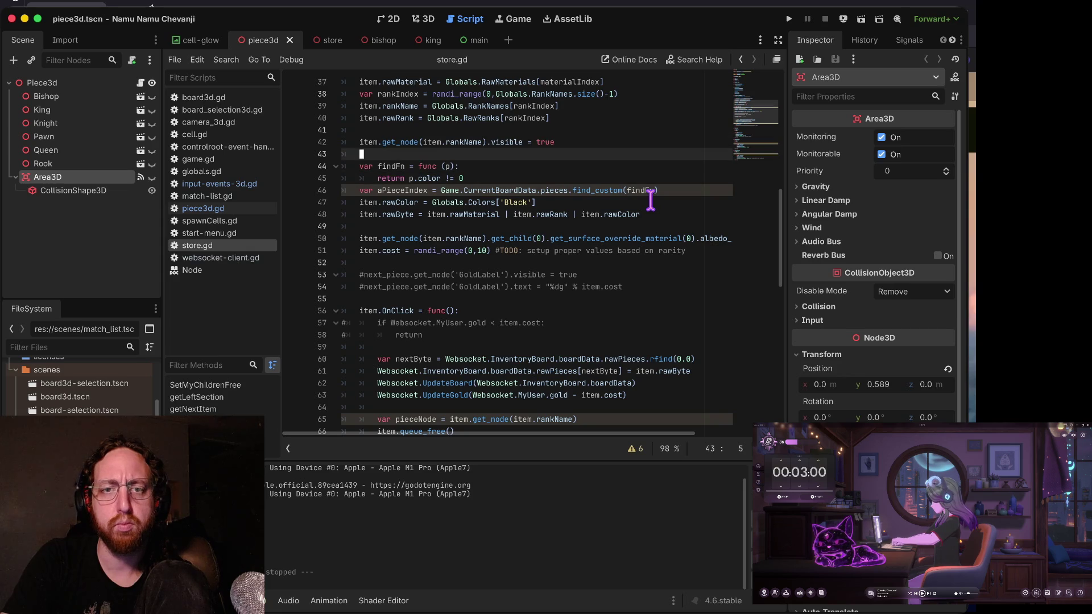
key("ctrl+z")
key("ctrl+z")
key("ctrl+z")
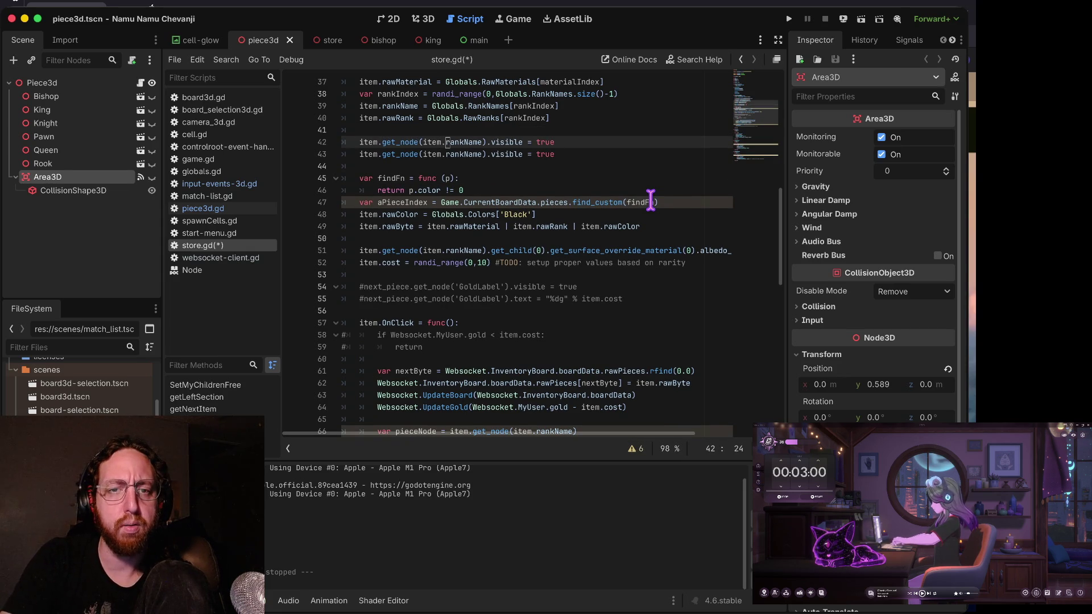
key("BackSpace")
key("BackSpace")
key("BackSpace")
type("'Area3D")
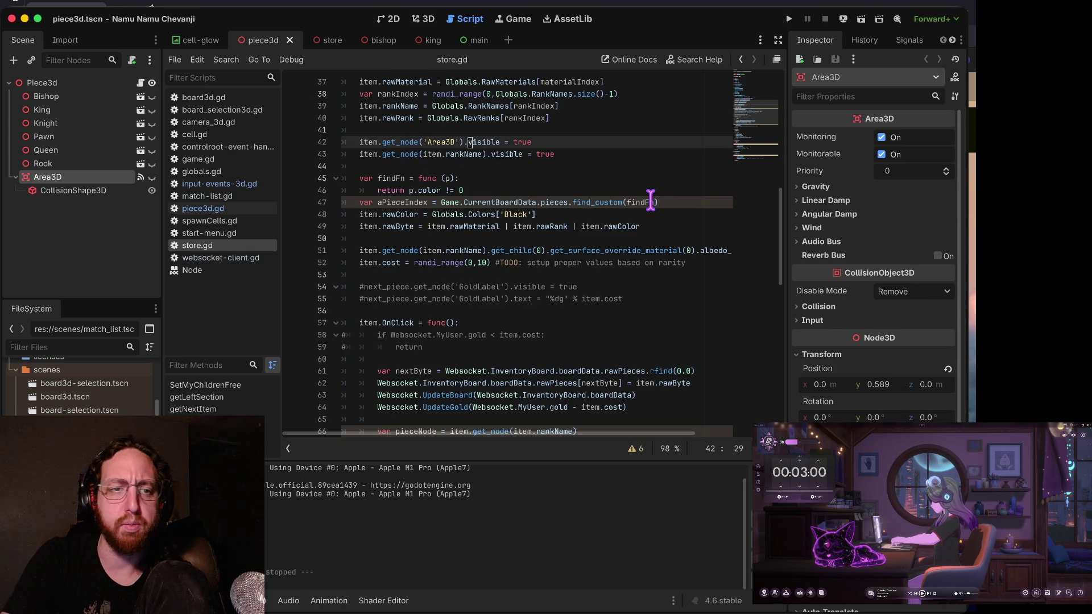
key("super+b")
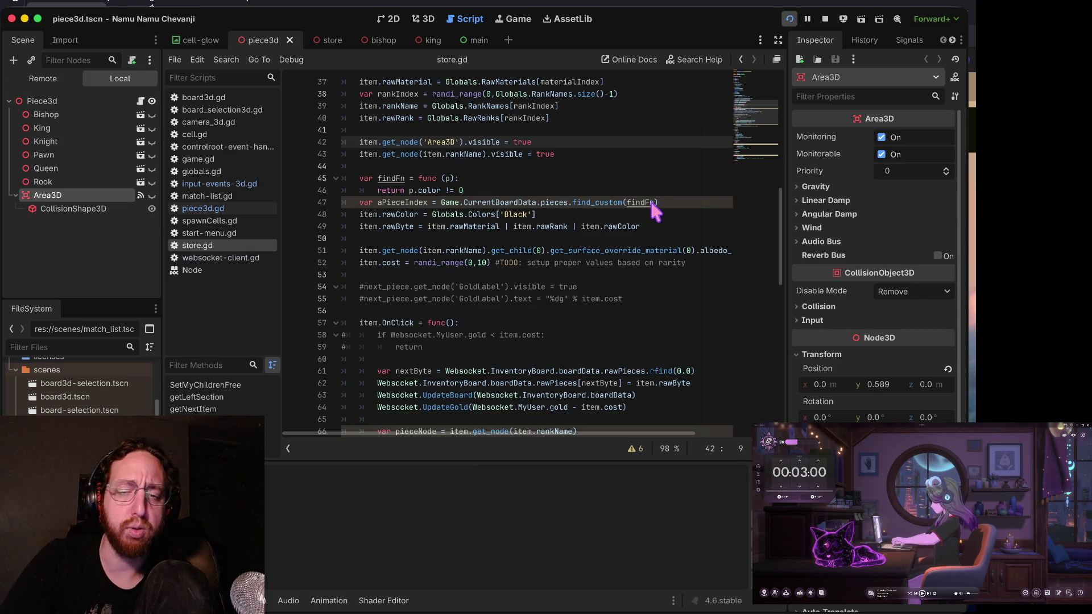
- Log into the game with a username and open the first board in the match list
left_click(541, 307)
type("ads")
left_click(514, 415)
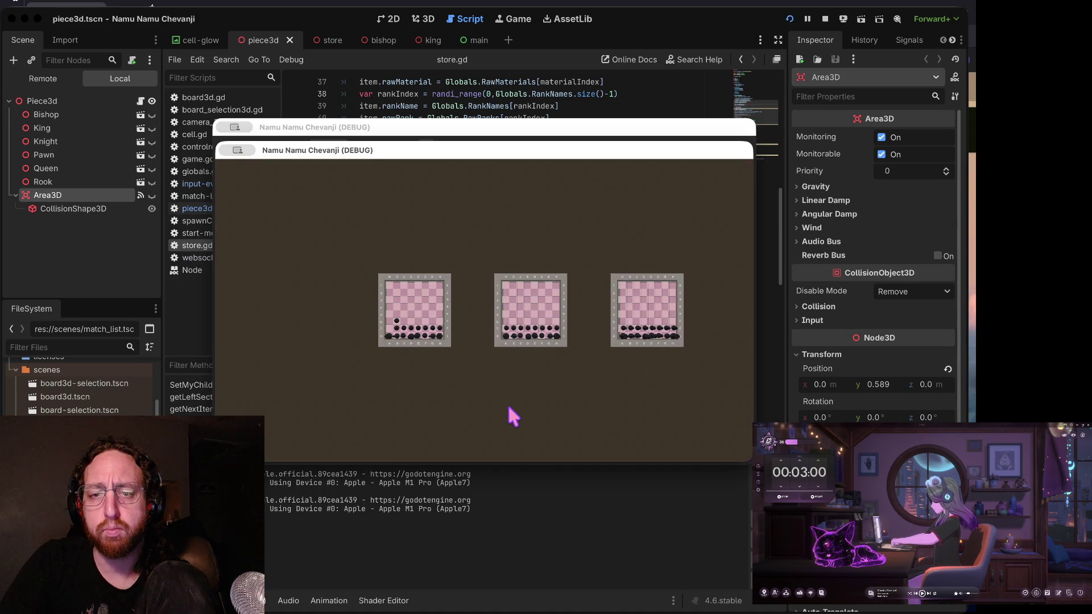
left_click(500, 346)
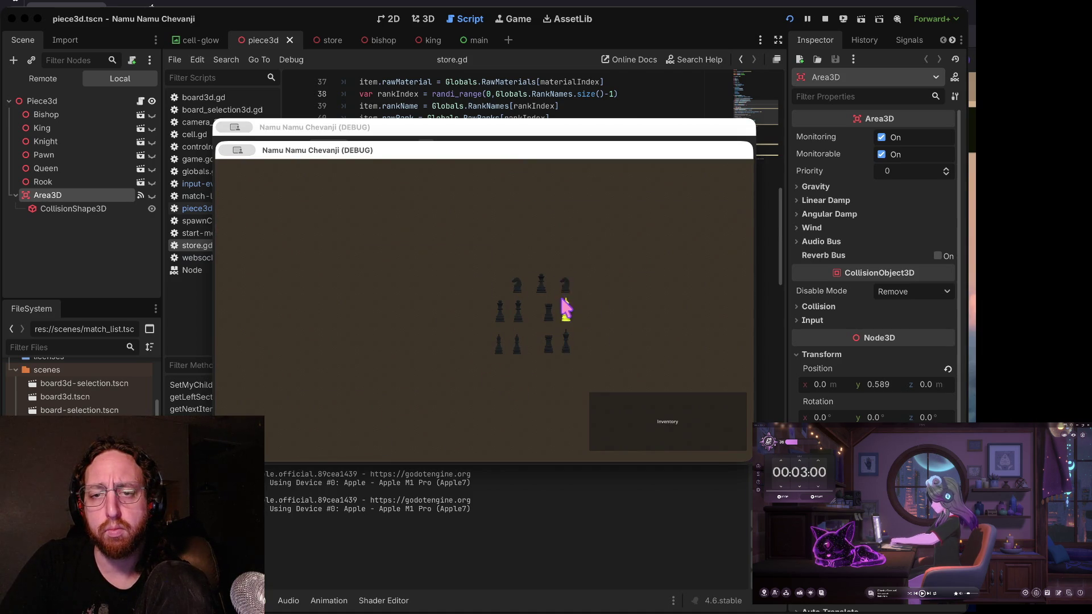
- Test clicking a black piece, the inventory boards and highlighted squares, then stop the game
left_click(567, 312)
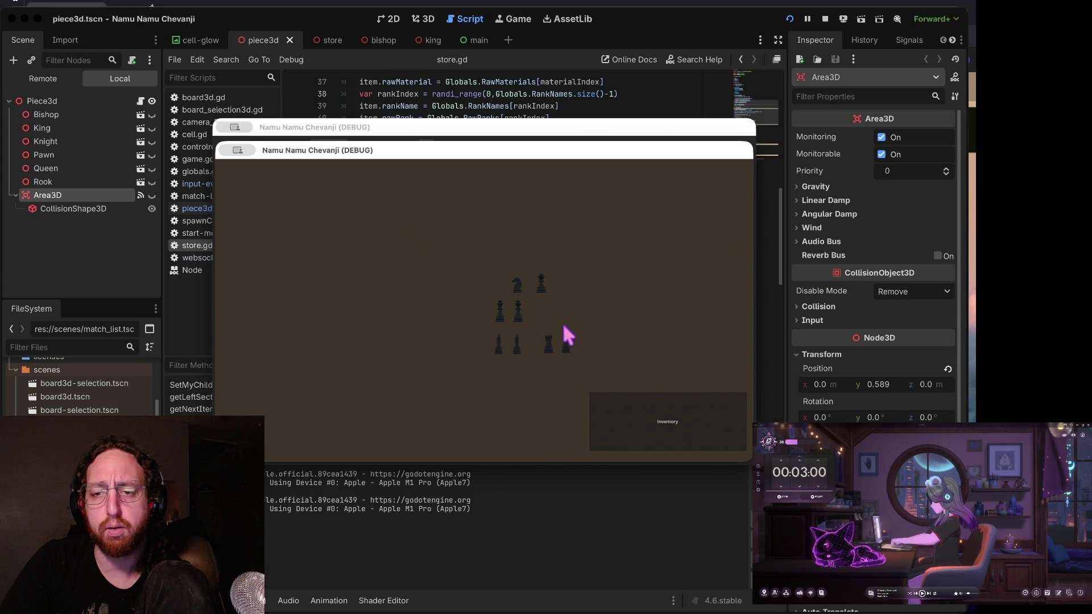
left_click(640, 414)
left_click(519, 341)
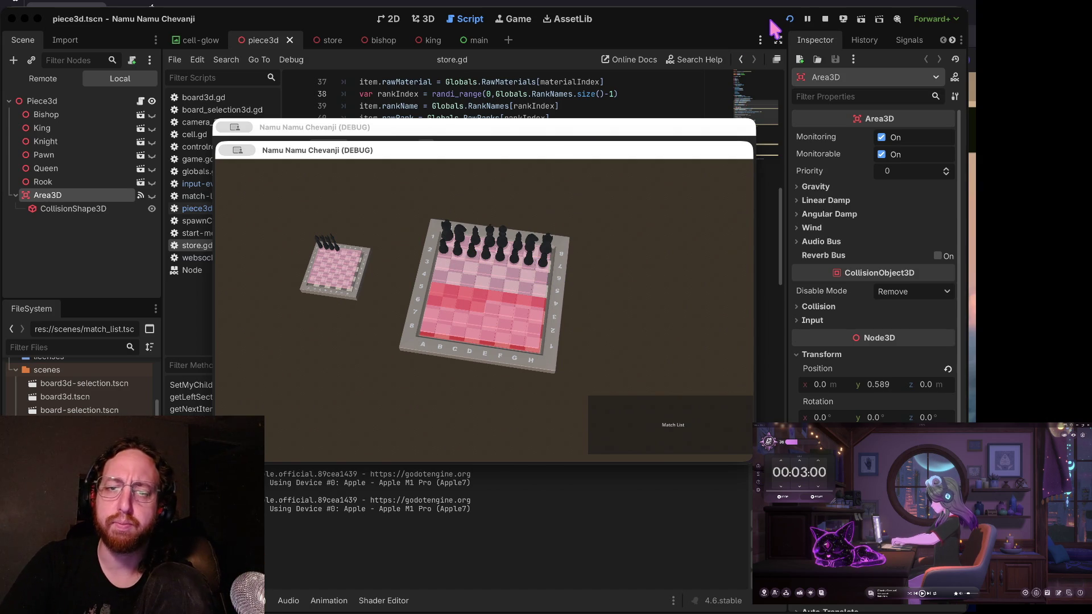
left_click(450, 256)
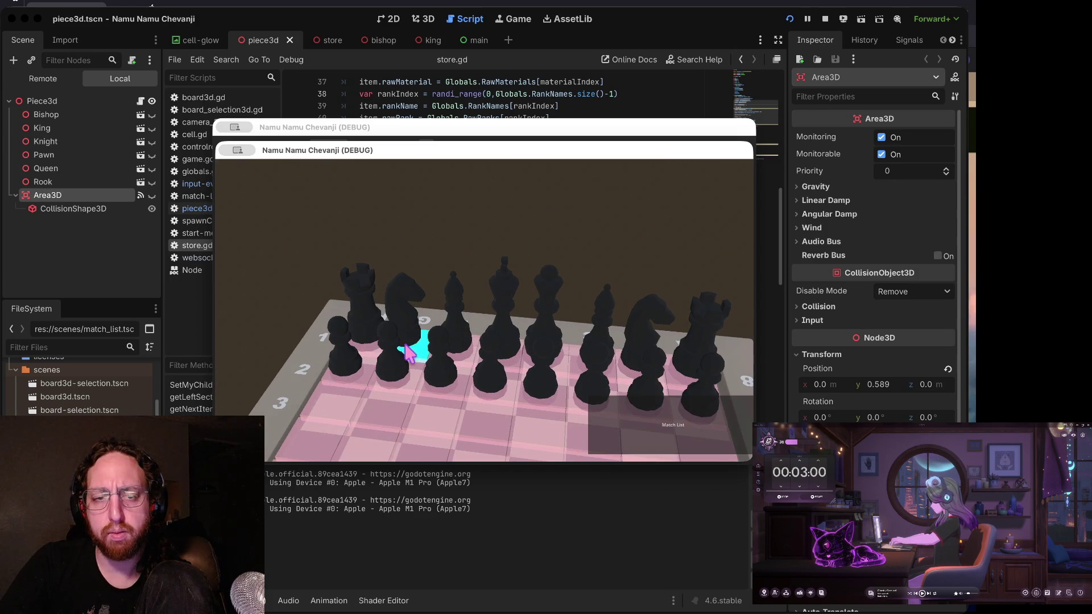
left_click(351, 380)
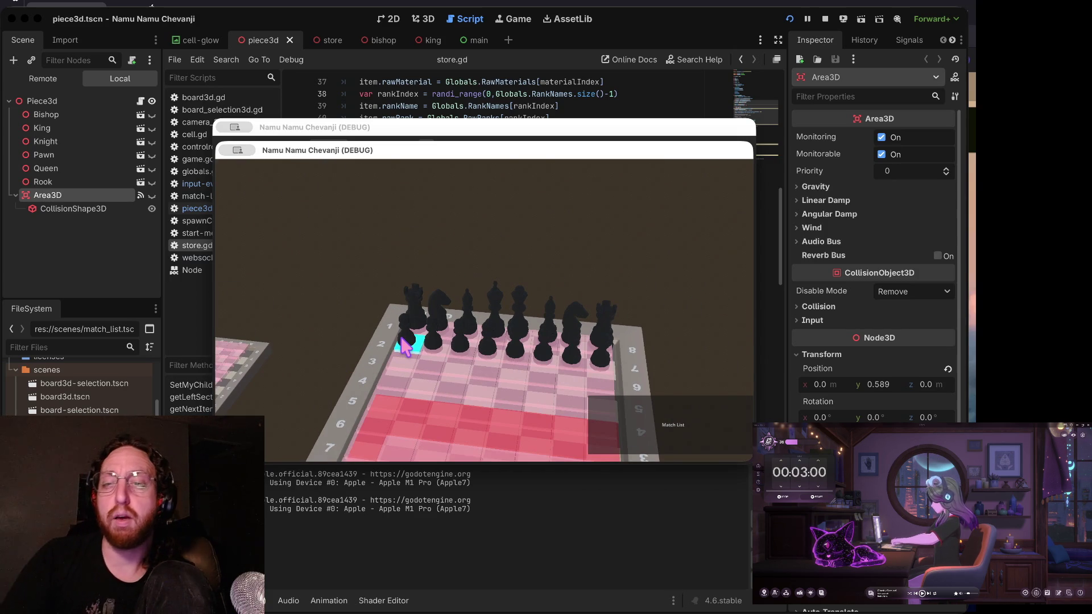
left_click(826, 19)
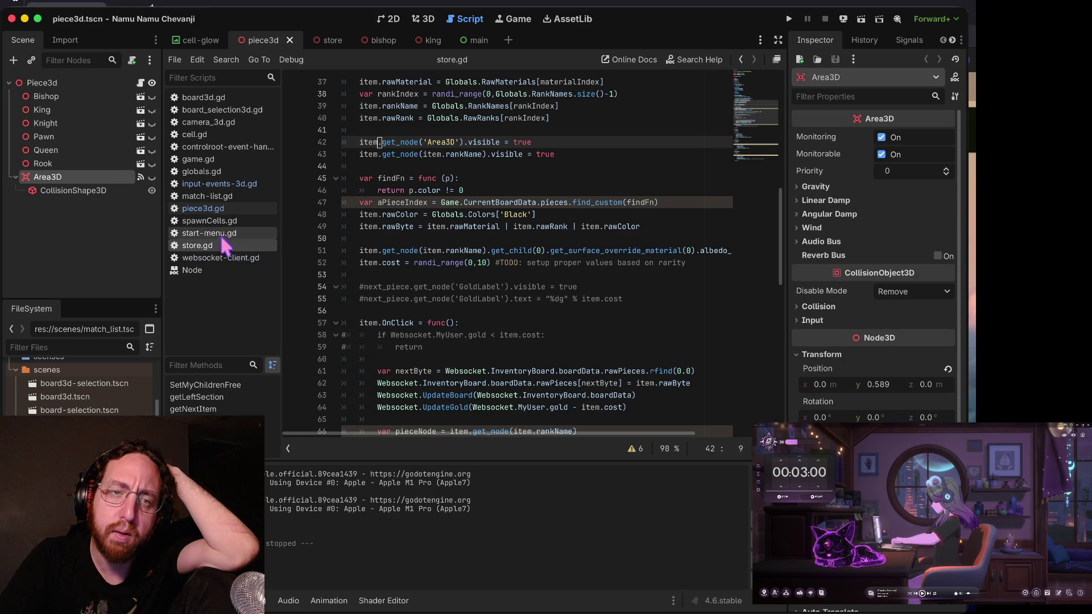
- Open controlroot-event-handler.gd, then input-events-3d.gd scrolled to its left_click handling block
left_click(261, 148)
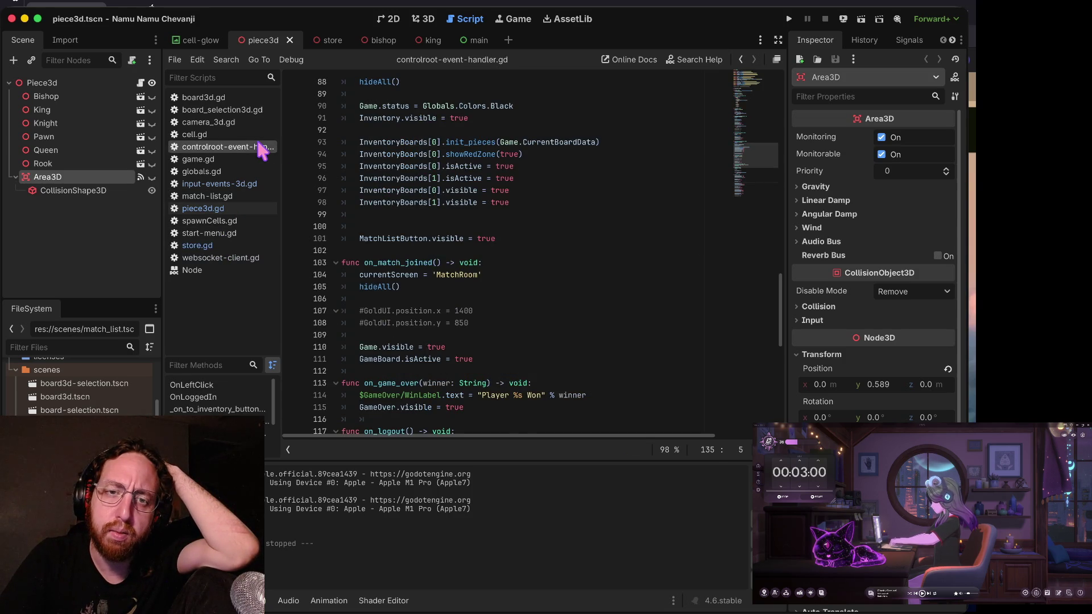
scroll(541, 280, "down", 5)
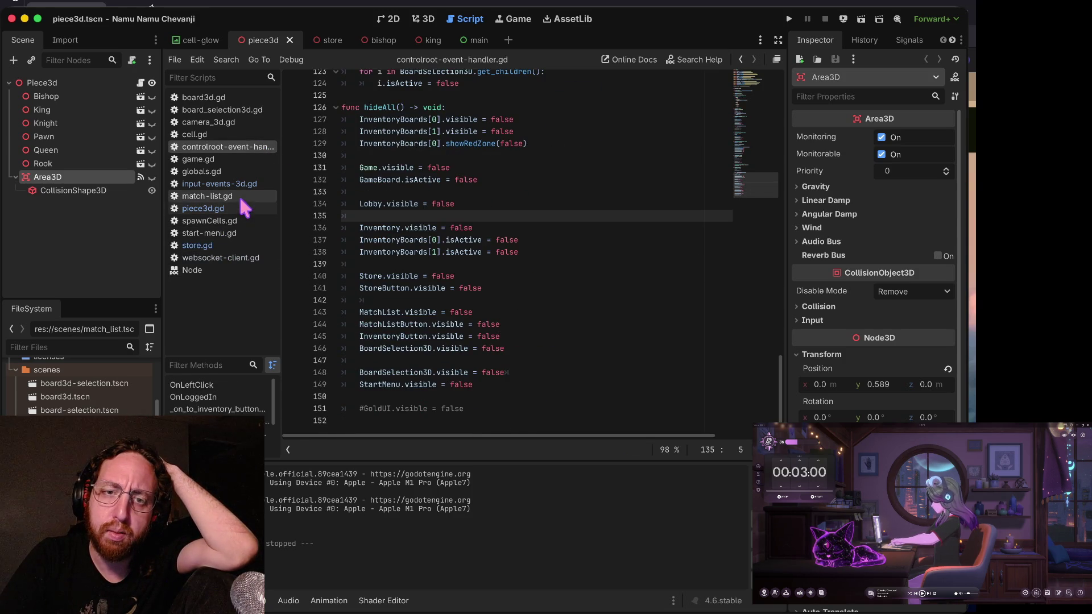
left_click(242, 185)
scroll(502, 214, "down", 5)
scroll(456, 222, "up", 4)
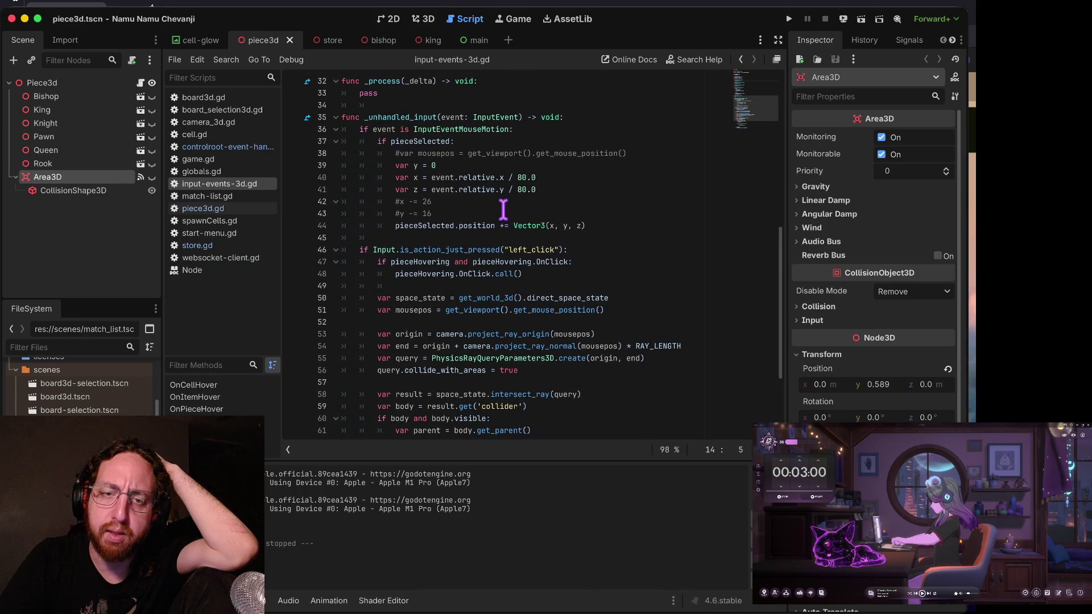
scroll(391, 230, "down", 4)
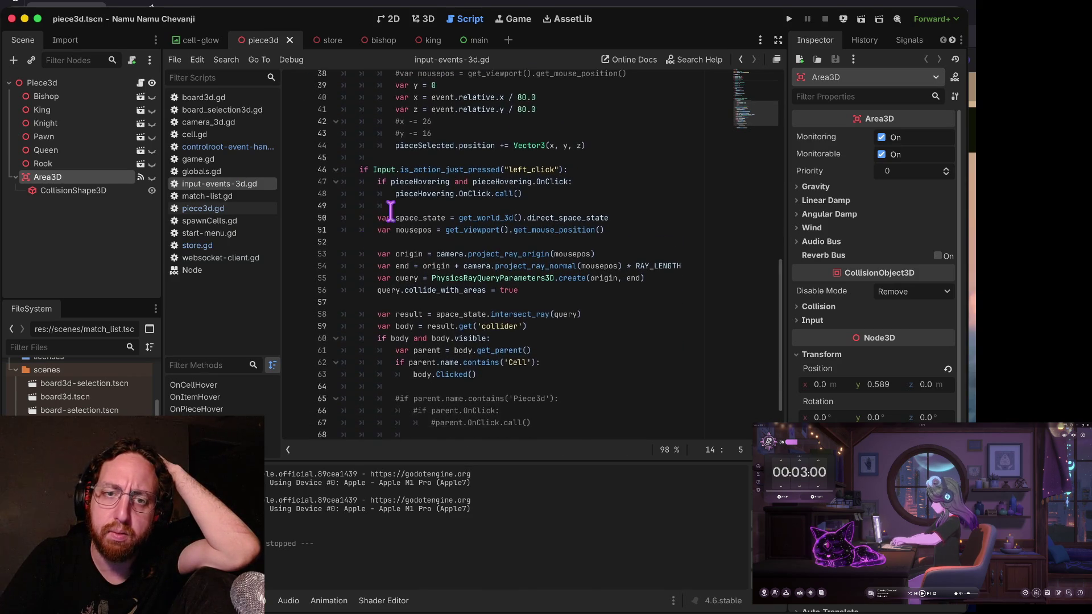
scroll(401, 197, "down", 1)
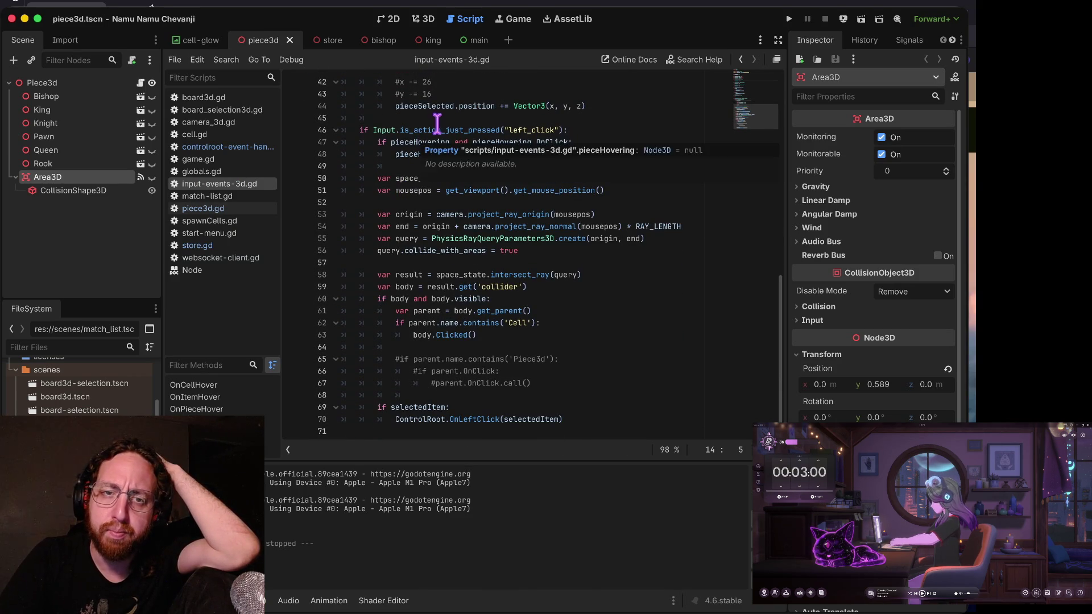
- Trace the mouse raycast, collider lookup and commented Piece3d and OnClick checks in input-events-3d.gd
left_click(355, 155)
left_click(393, 143)
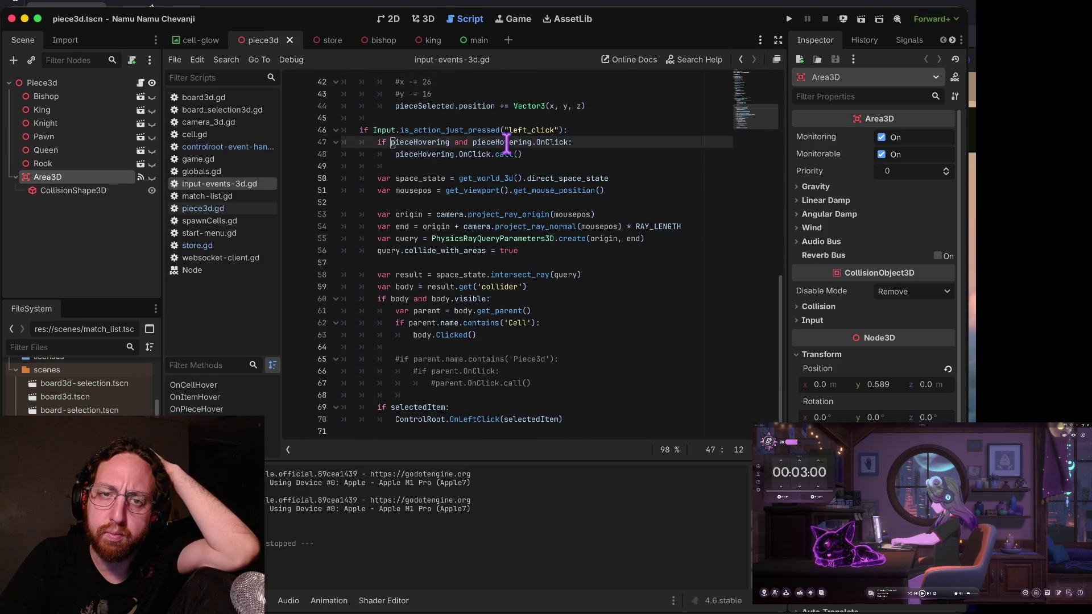
left_click(398, 178)
left_click(537, 199)
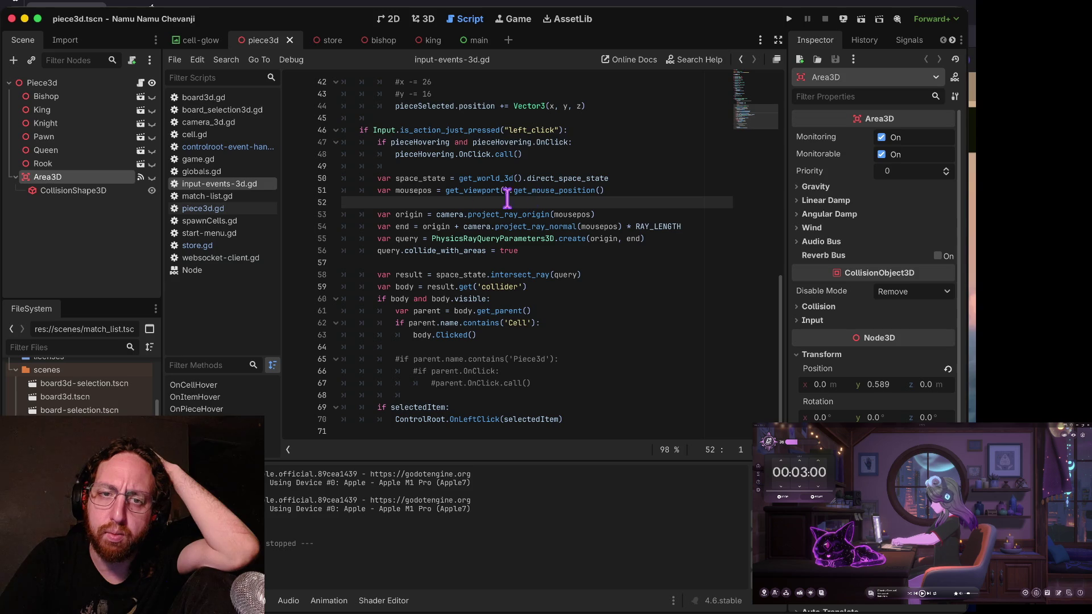
left_click(397, 227)
left_click(611, 273)
left_click(403, 287)
left_click(471, 347)
left_click(380, 370)
left_click(458, 395)
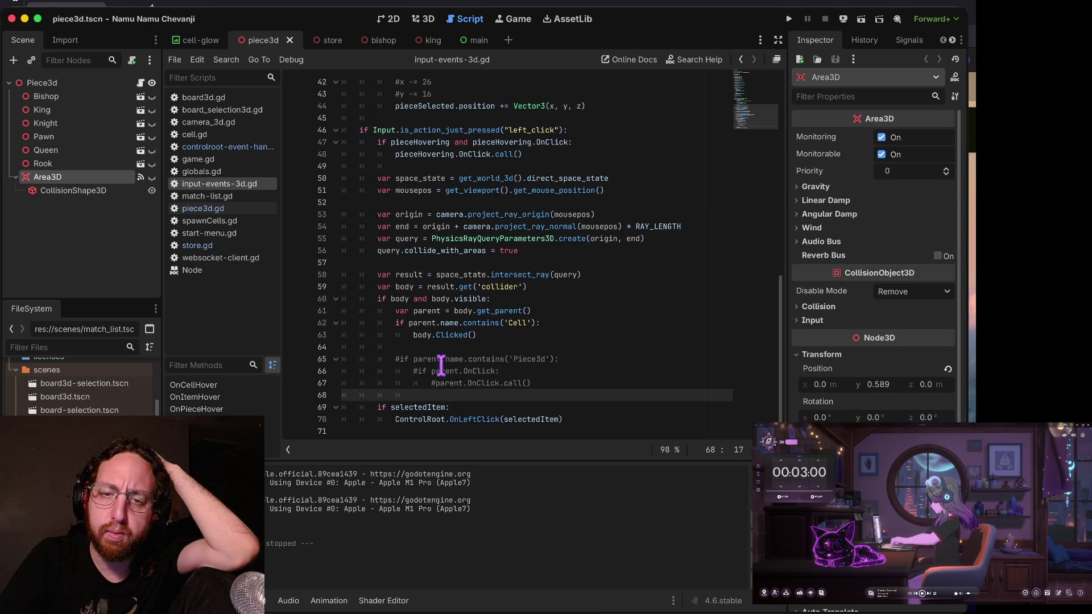
left_click(443, 371)
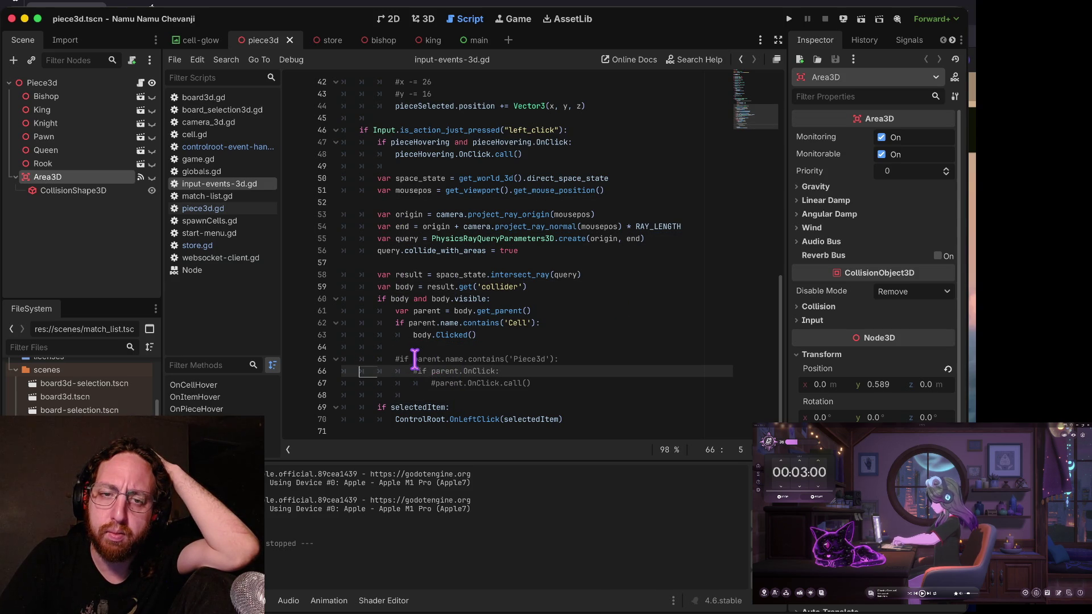
- Set a breakpoint on the line-62 Cell check and launch the game in debug mode
left_click_drag(379, 322, 626, 336)
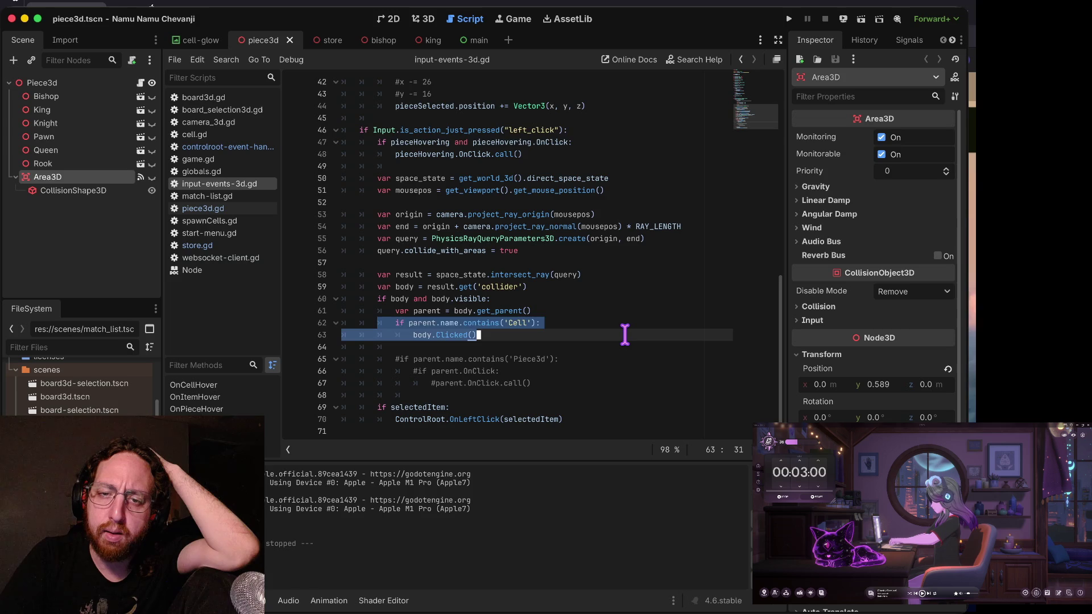
left_click(625, 334)
left_click_drag(487, 335, 355, 334)
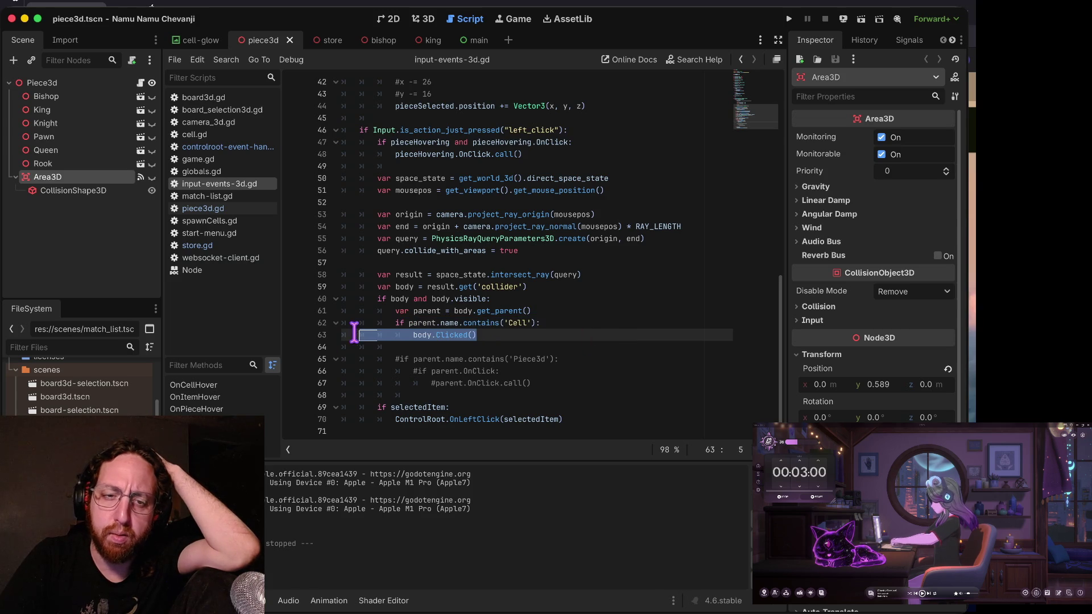
left_click(294, 323)
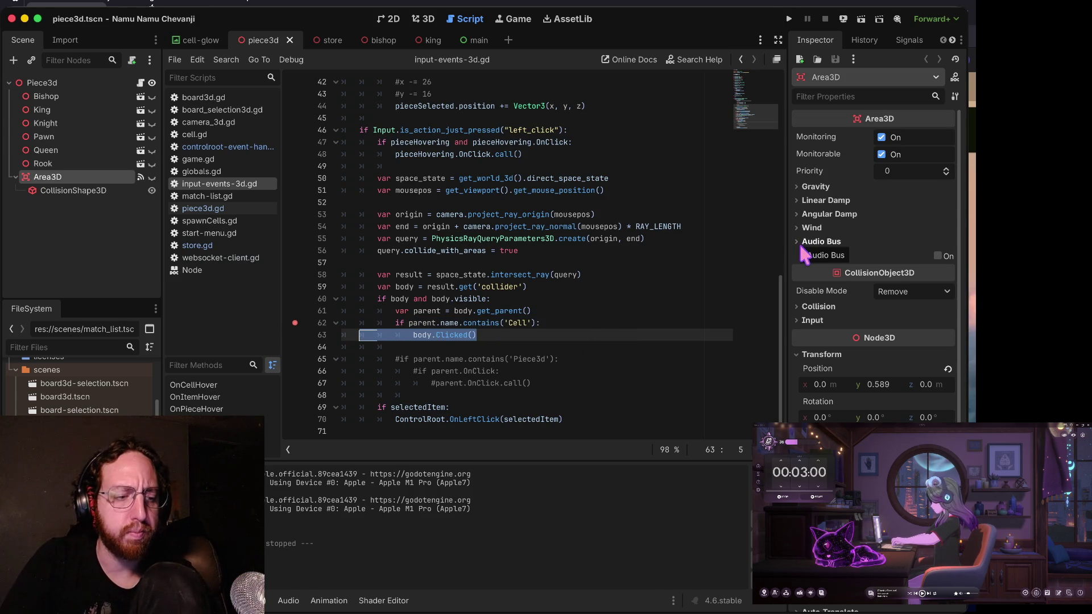
key("super+b")
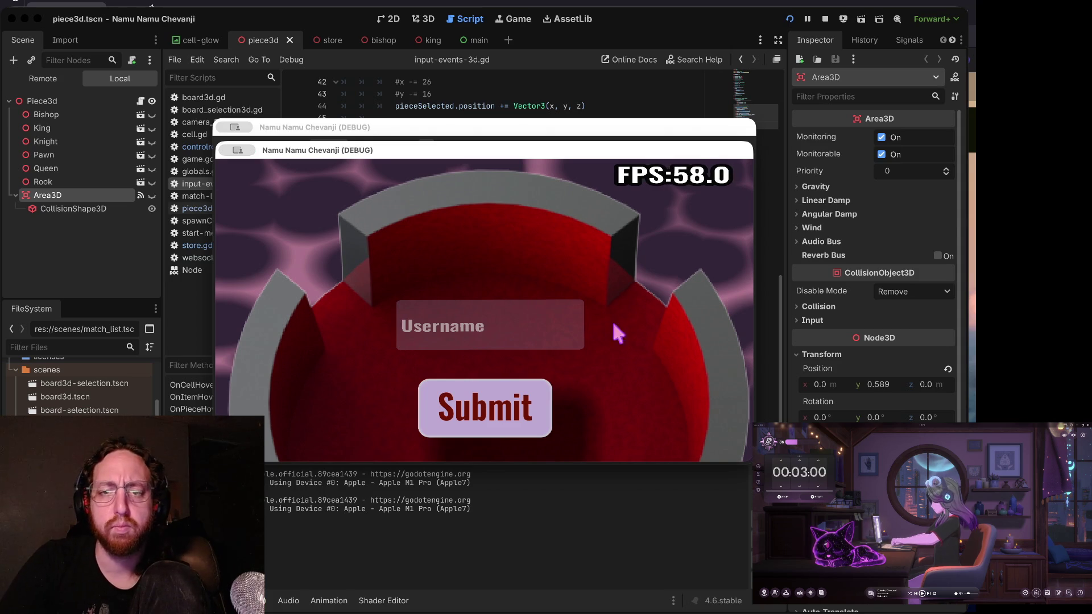
- Log in with a username and click three board cells, resuming after each line-62 break
left_click(519, 324)
type("crew")
left_click(482, 394)
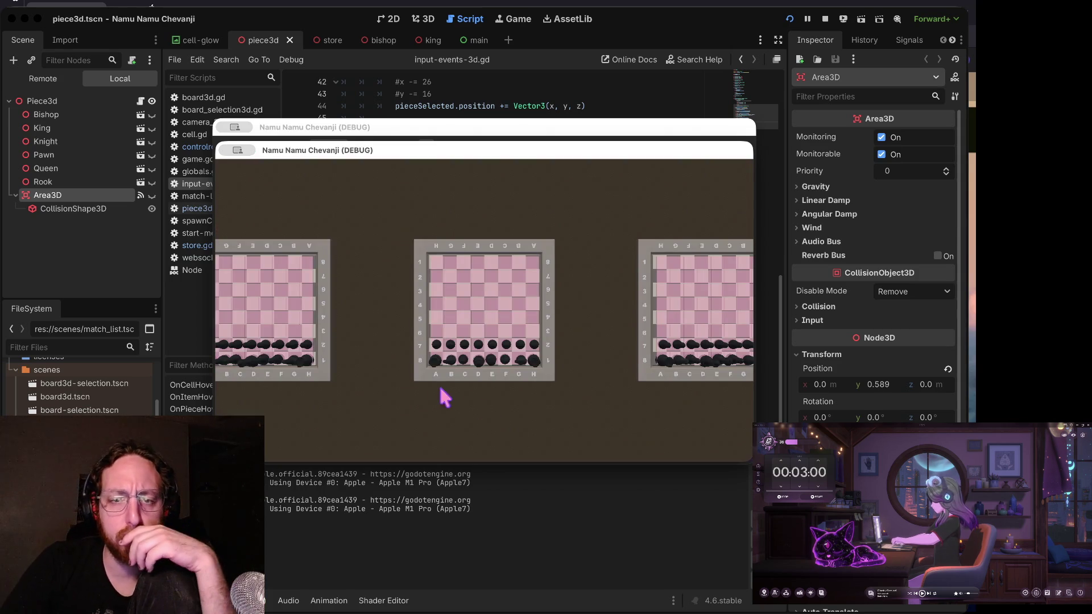
left_click(429, 380)
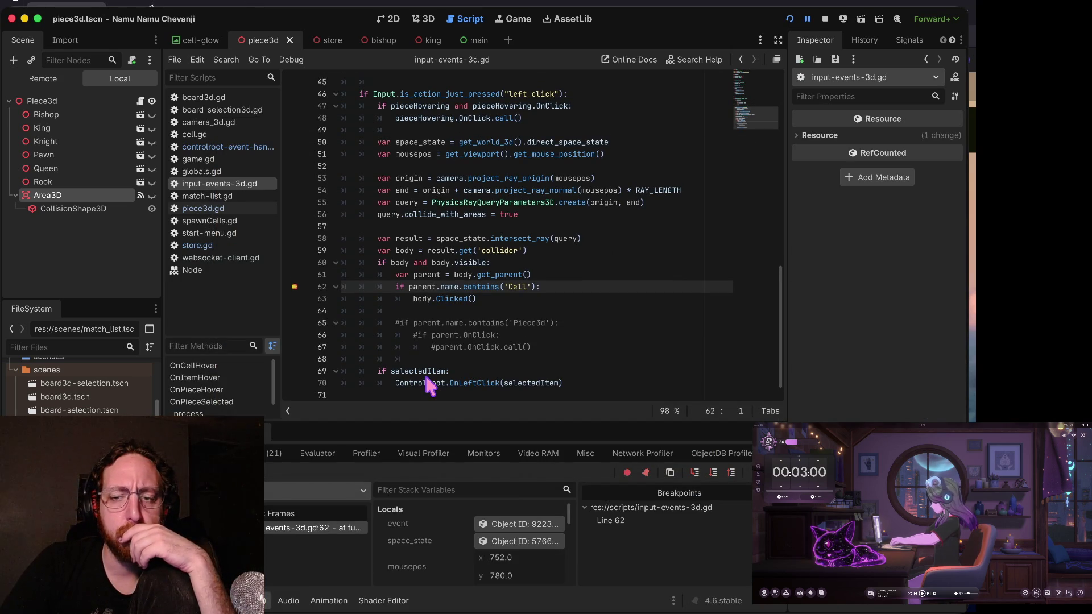
key("F12")
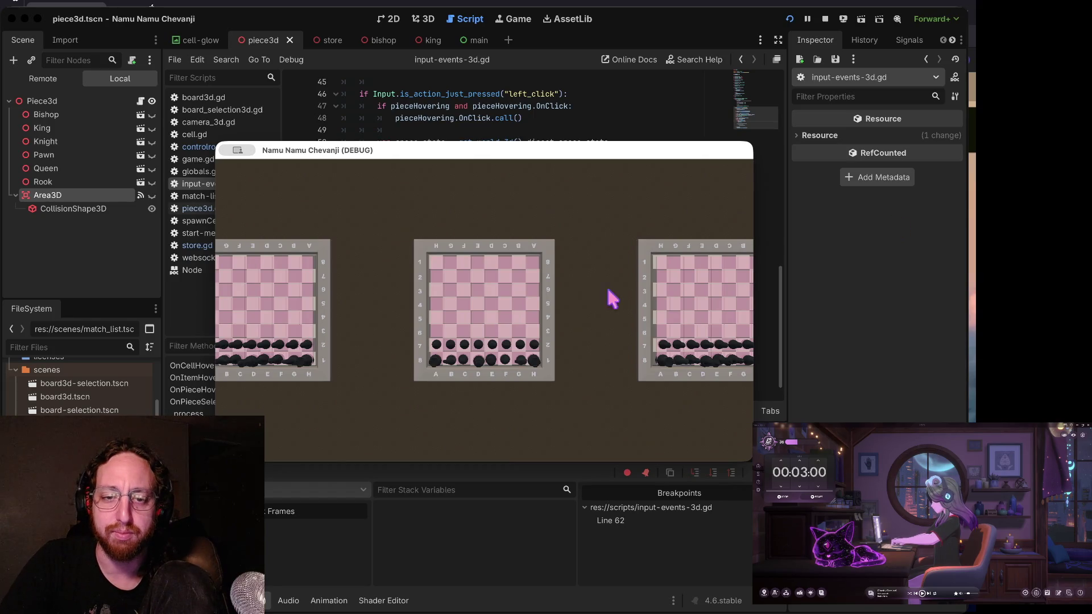
left_click(419, 373)
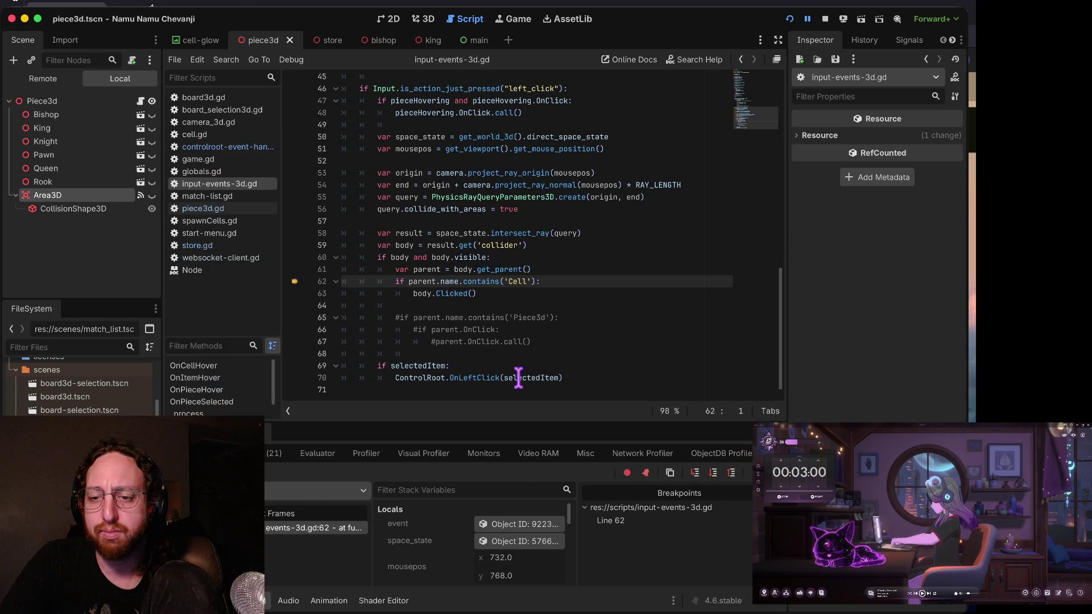
key("F12")
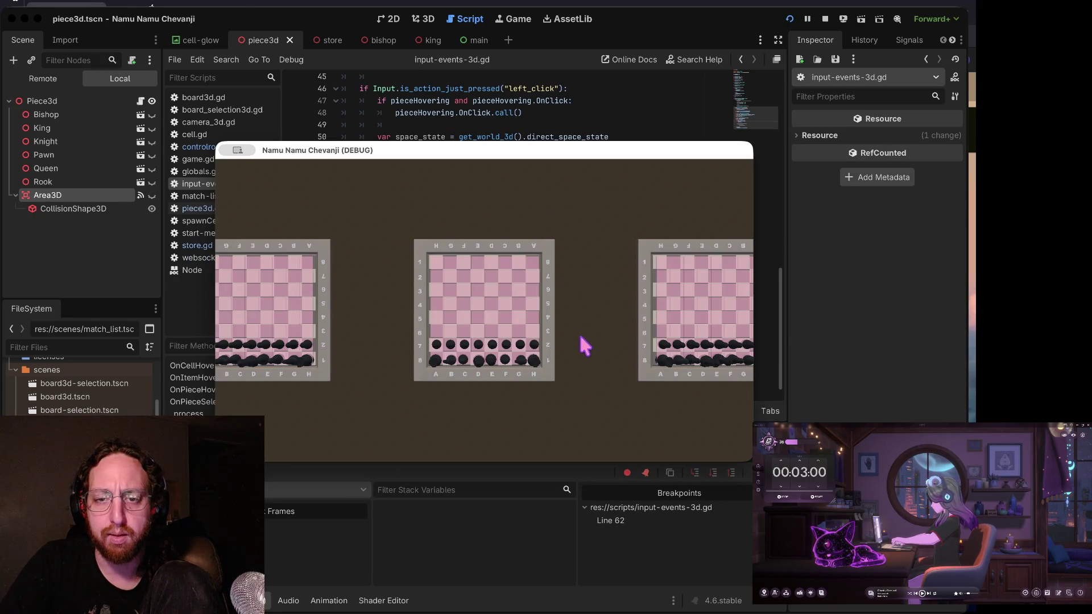
left_click(549, 329)
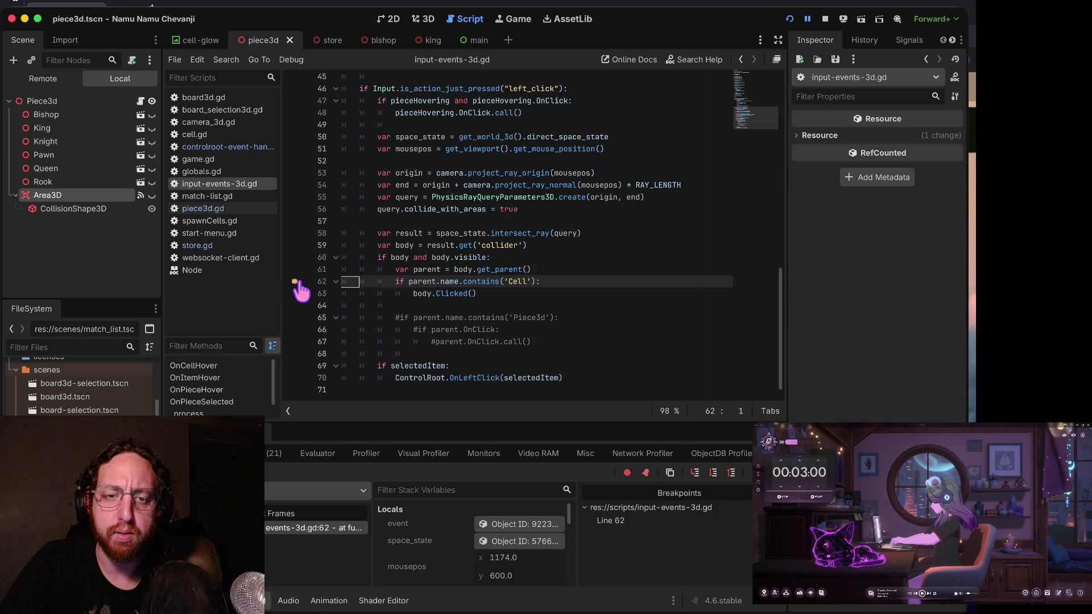
key("F12")
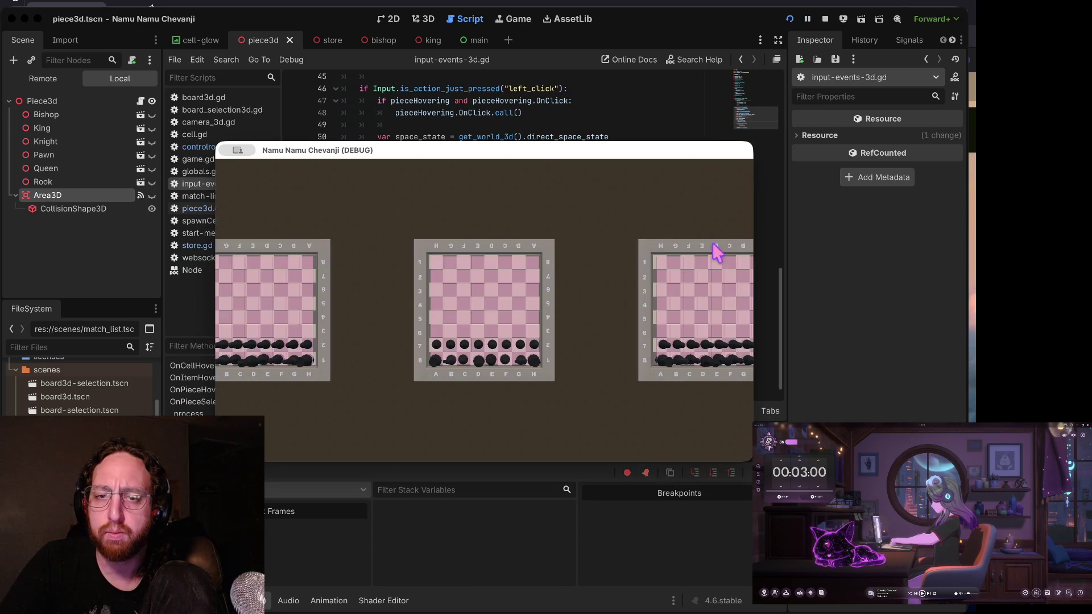
- Open a board, browse the store and inventory, then bring the script editor back
left_click(544, 273)
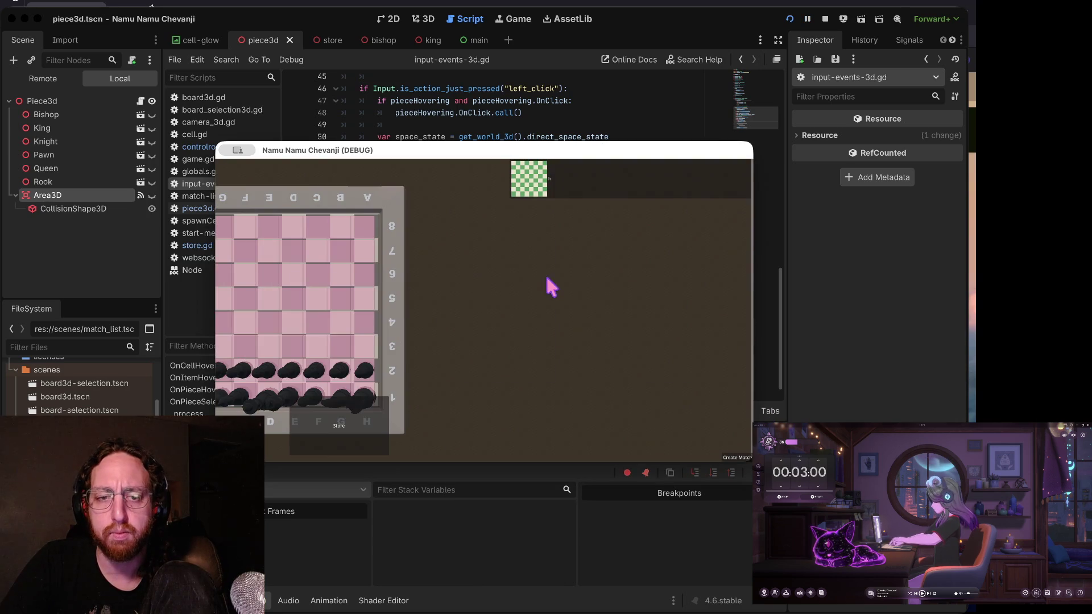
left_click(344, 431)
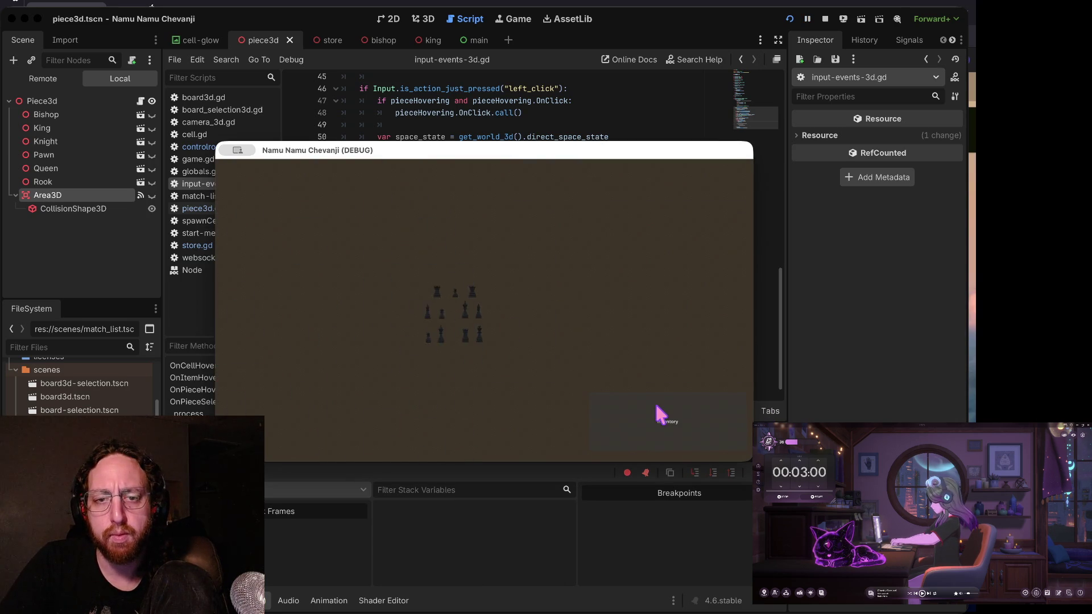
left_click(669, 426)
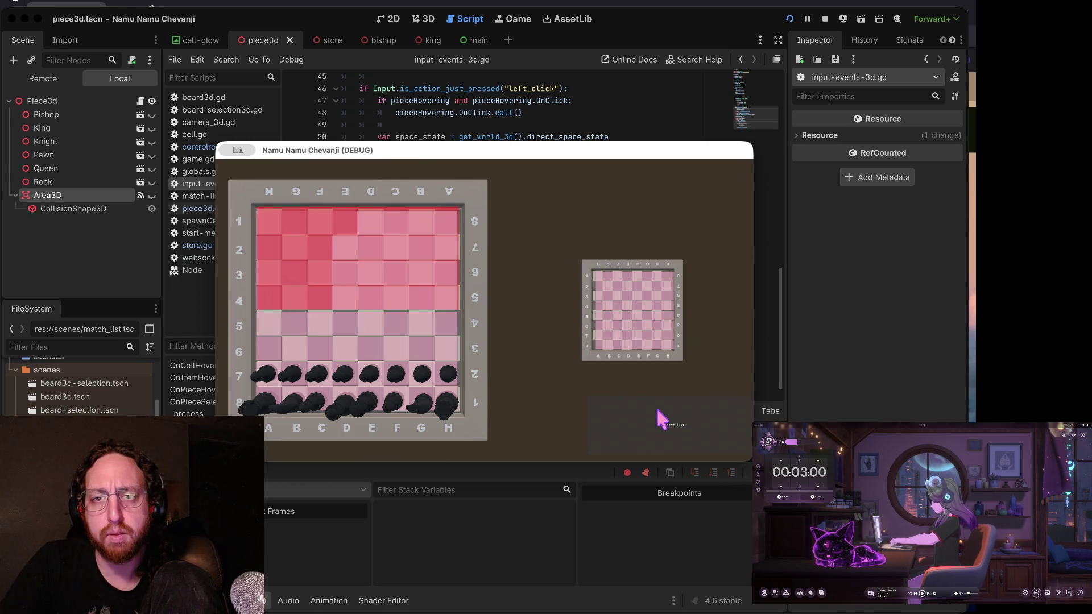
left_click(599, 103)
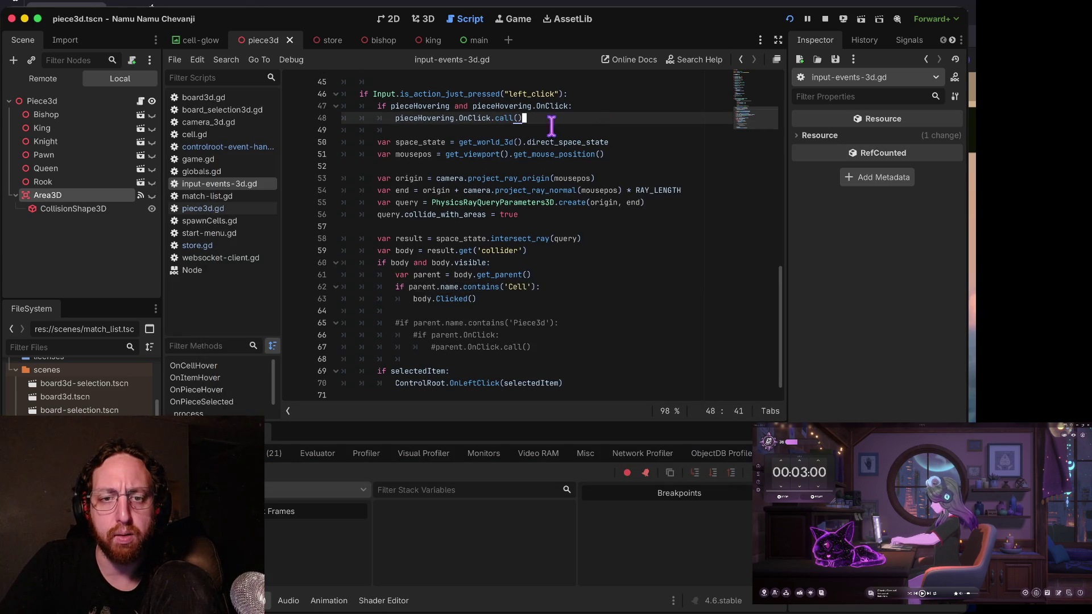
- Toggle a line-60 breakpoint off again and place one on line 47's pieceHovering OnClick check
left_click(297, 263)
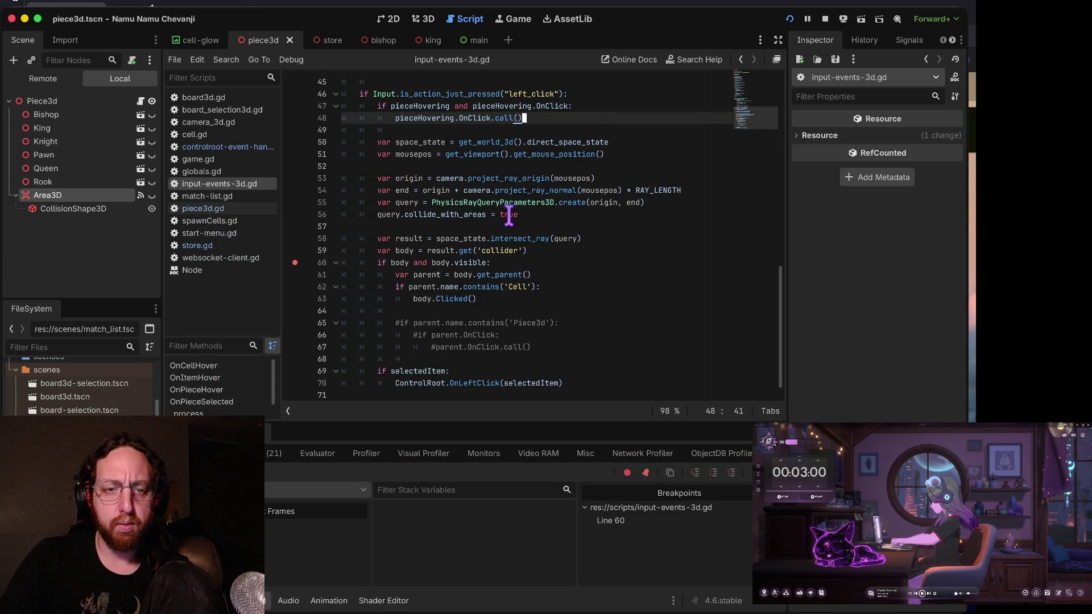
left_click(296, 263)
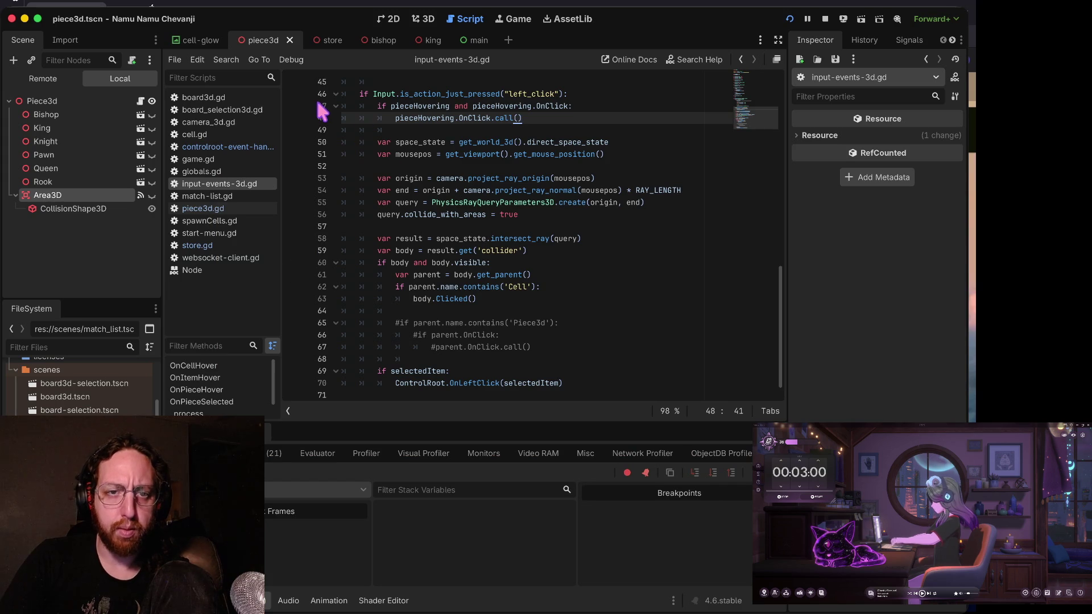
left_click(303, 106)
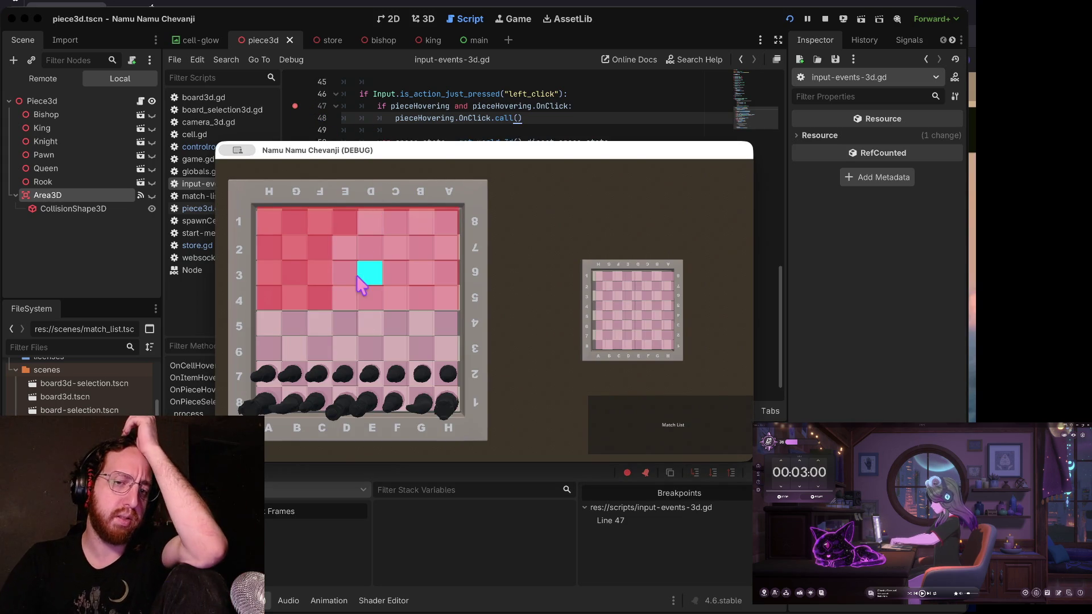
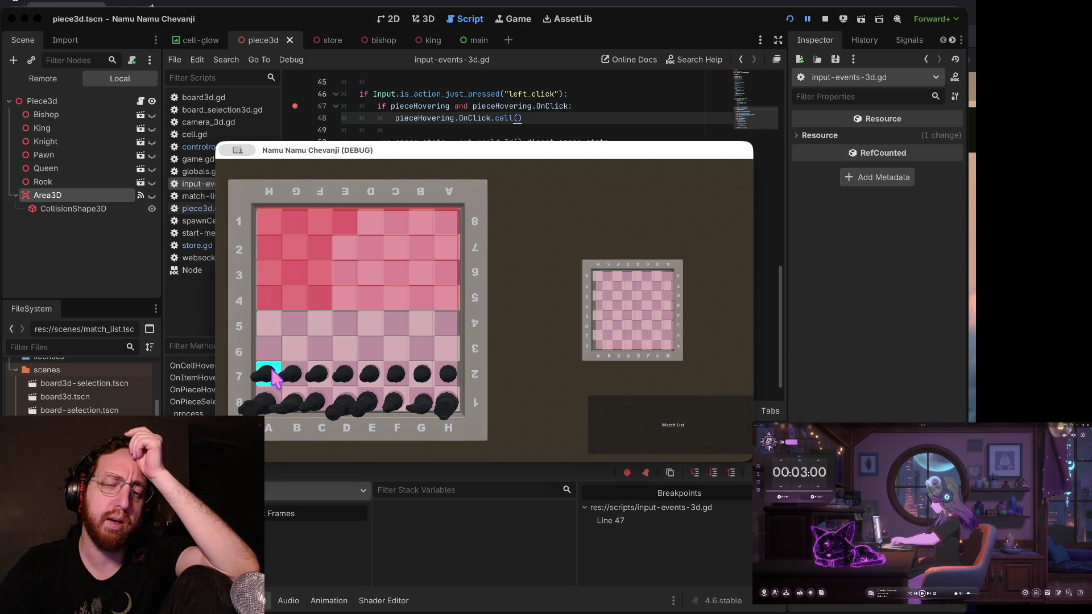
- Click a board piece to hit the line 47 breakpoint and step through the ray setup lines
left_click(275, 377)
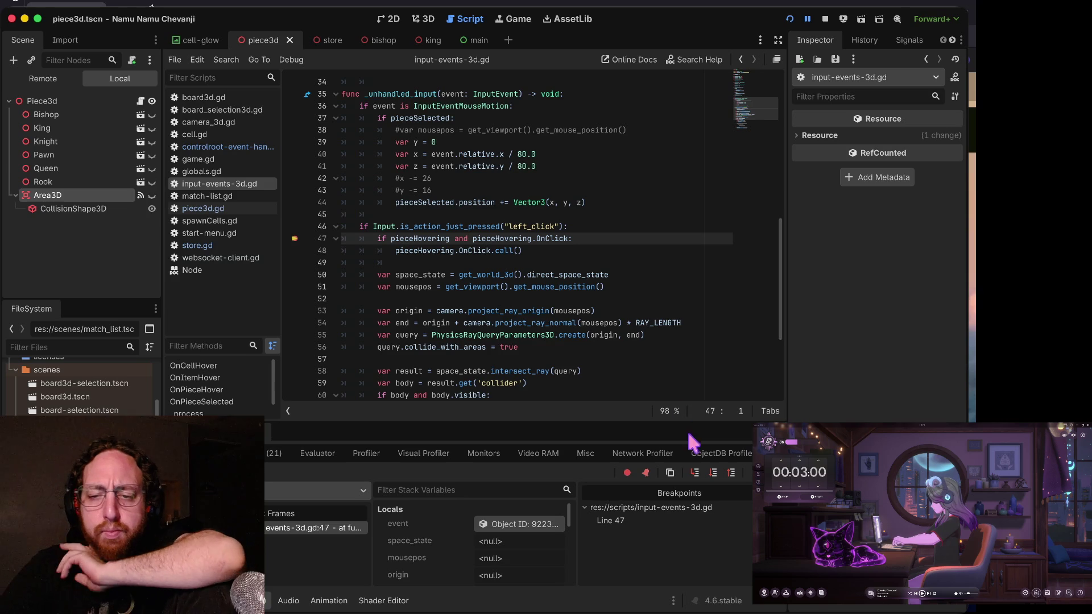
left_click(714, 475)
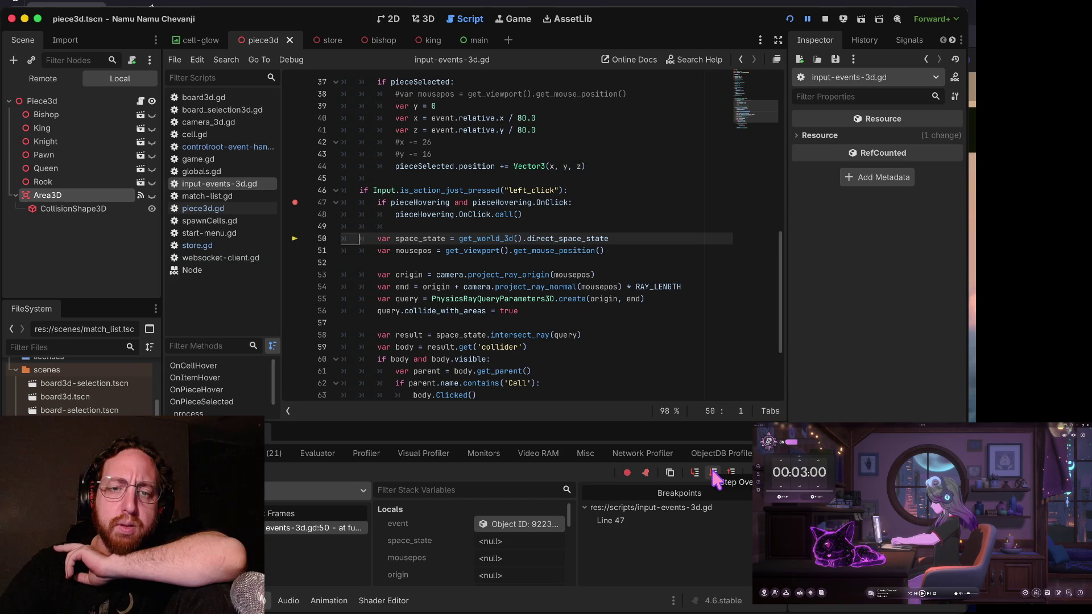
left_click(714, 475)
left_click(714, 474)
left_click(714, 475)
left_click(714, 475)
left_click(714, 475)
left_click(714, 475)
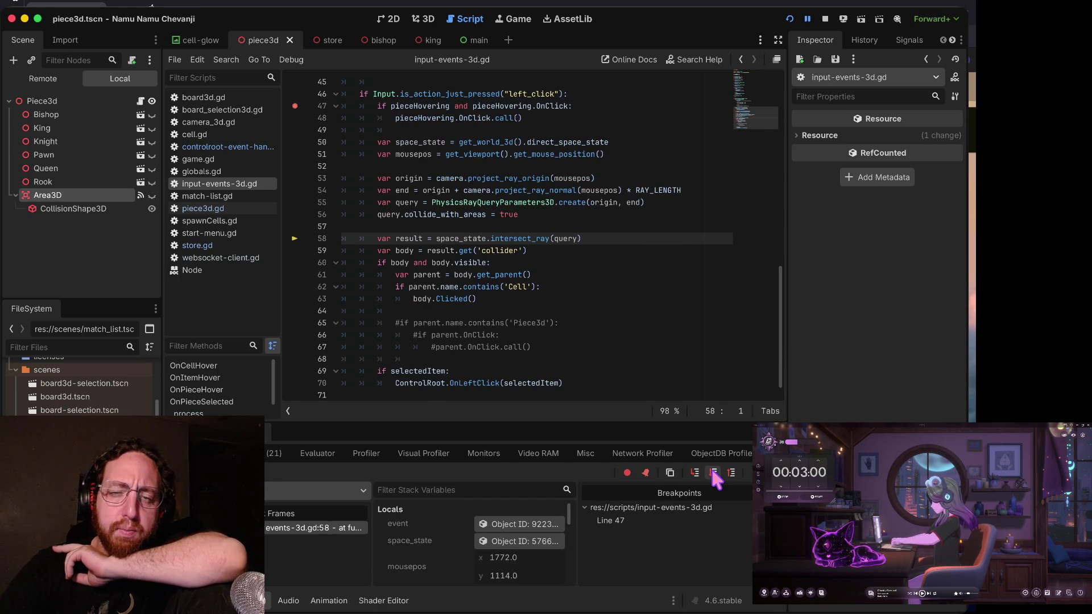
left_click(714, 475)
left_click(714, 475)
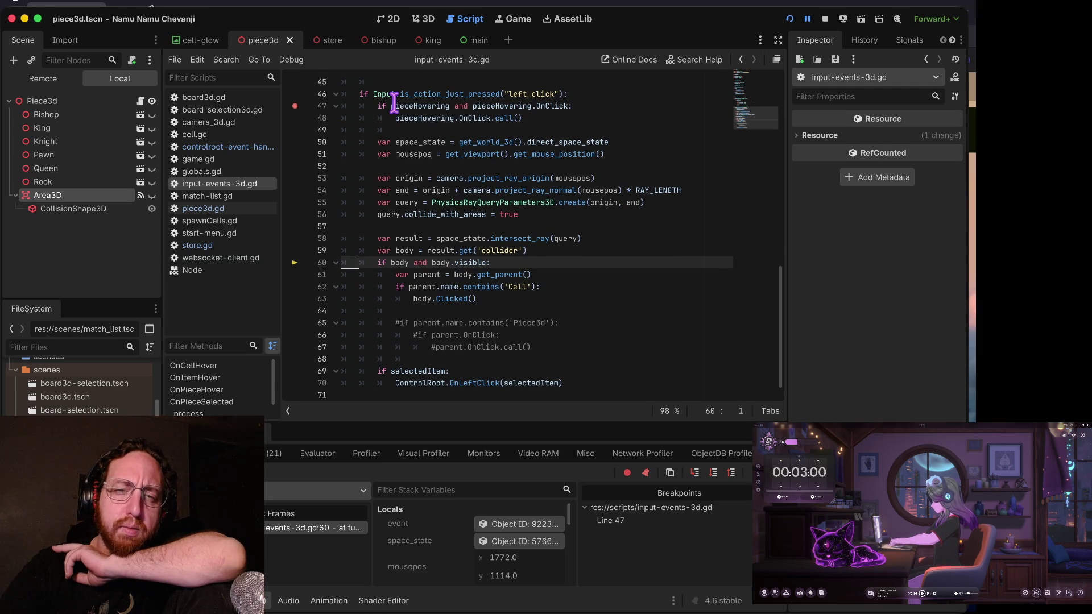
- Highlight the pieceHovering click branch on lines 47–48, then step on to line 69
mouse_move(369, 104)
left_mouse_down()
mouse_move(589, 108)
mouse_move(361, 106)
mouse_move(558, 112)
left_mouse_up()
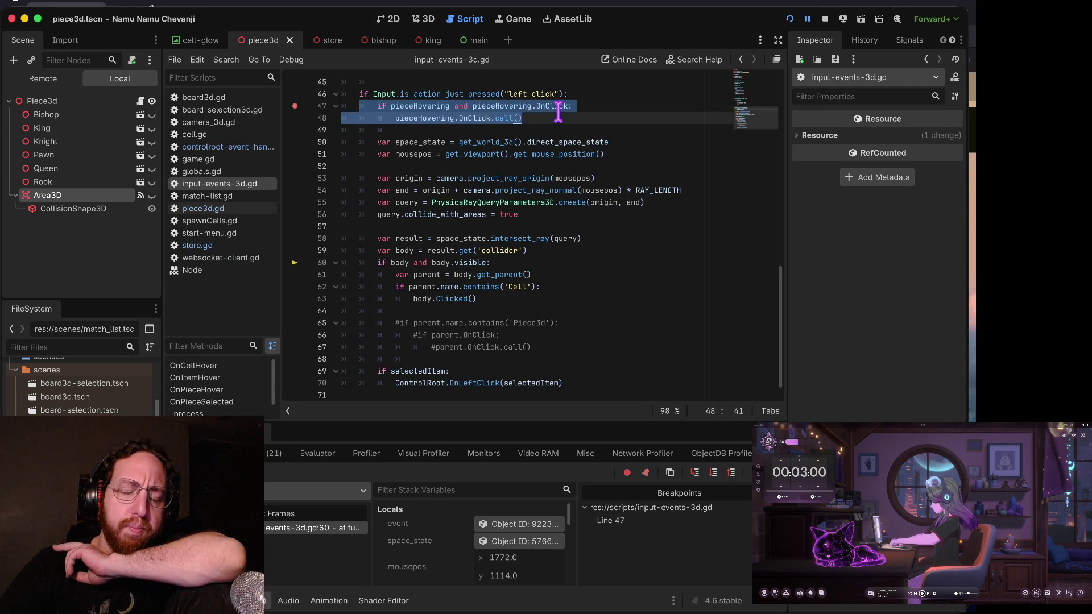
left_click(390, 107)
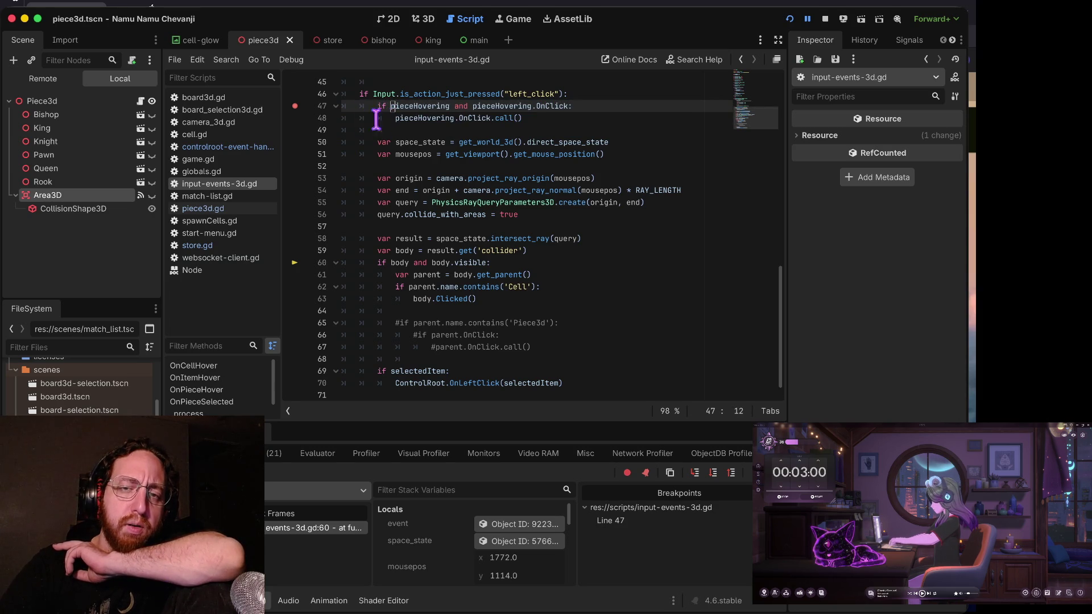
left_click_drag(395, 117, 664, 119)
key("Left")
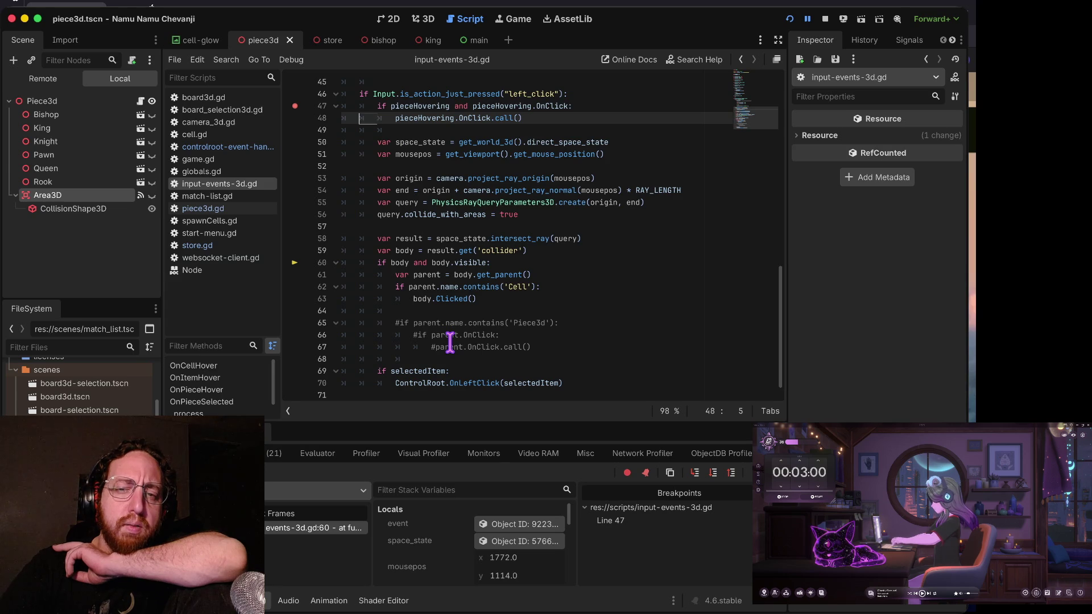
left_click(713, 474)
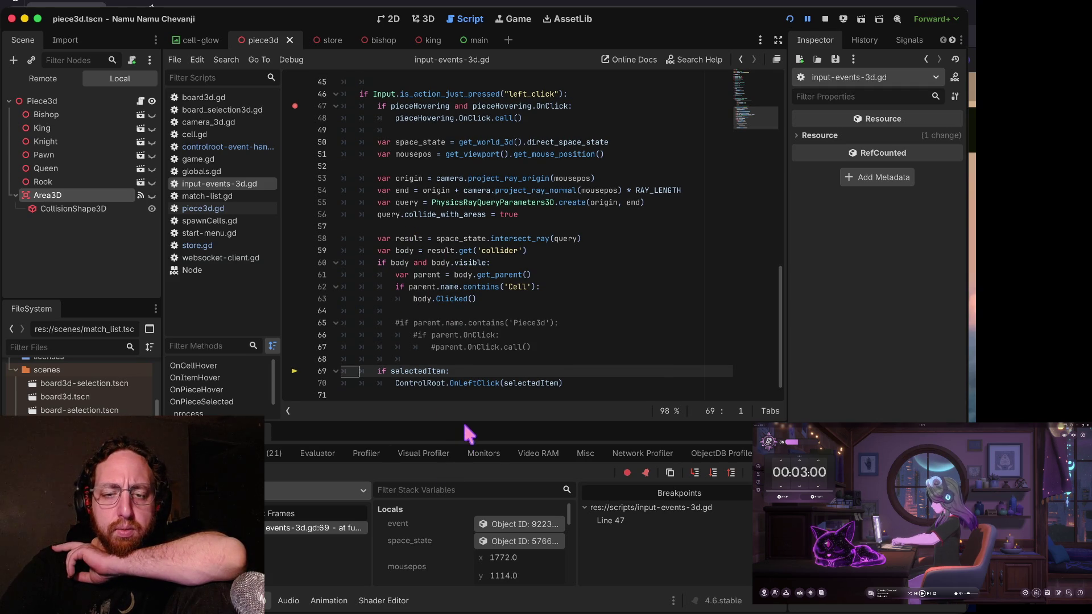
left_click_drag(466, 434, 472, 329)
- Check the empty result and null body in Stack Variables, then continue twice to resume the game
scroll(509, 211, "down", 2)
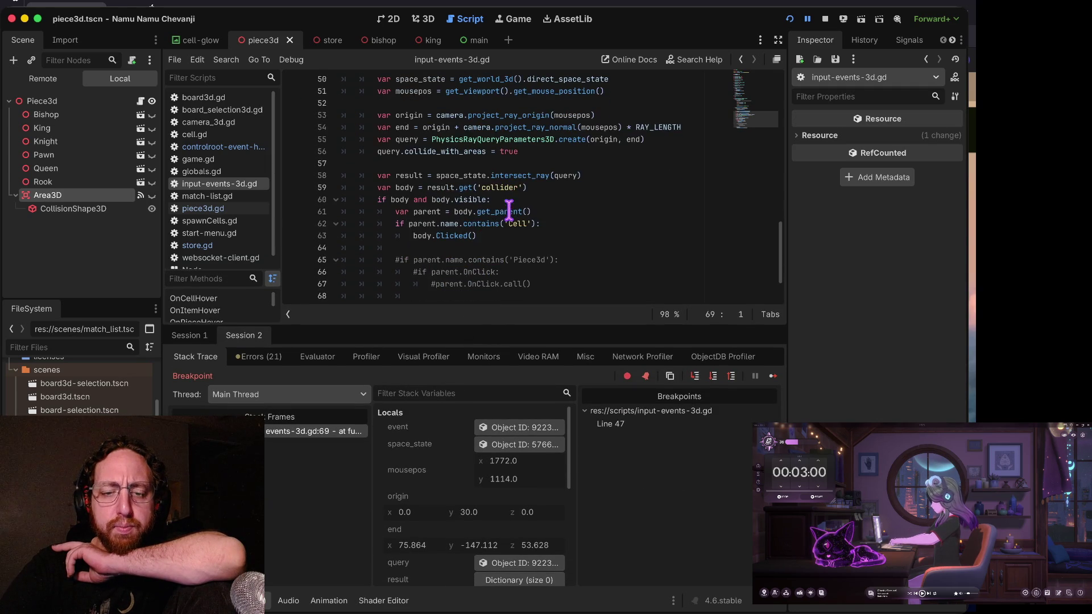
scroll(476, 480, "down", 5)
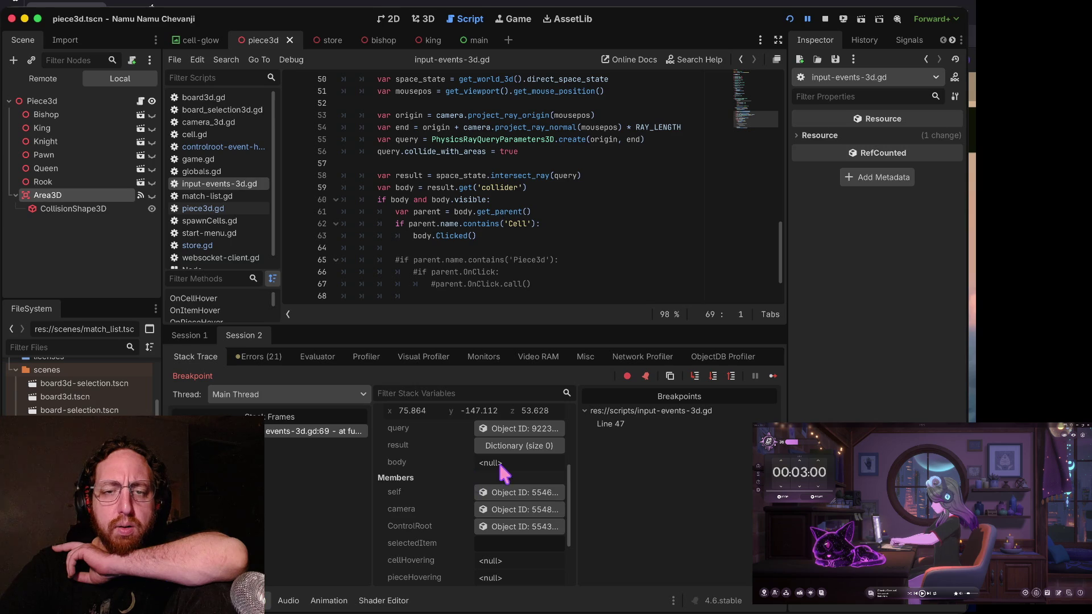
scroll(499, 463, "up", 5)
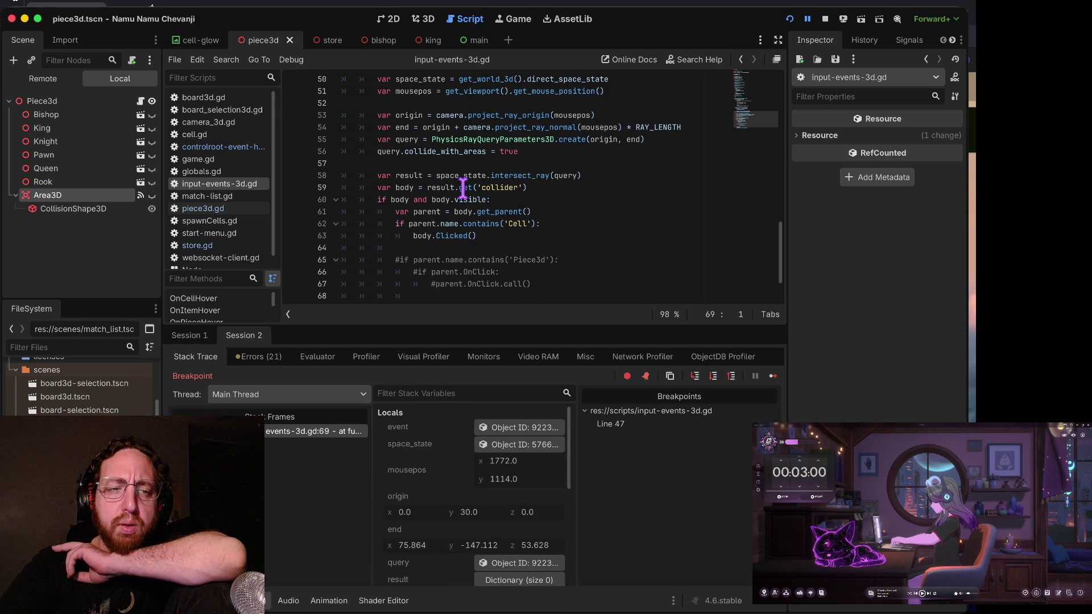
mouse_move(447, 187)
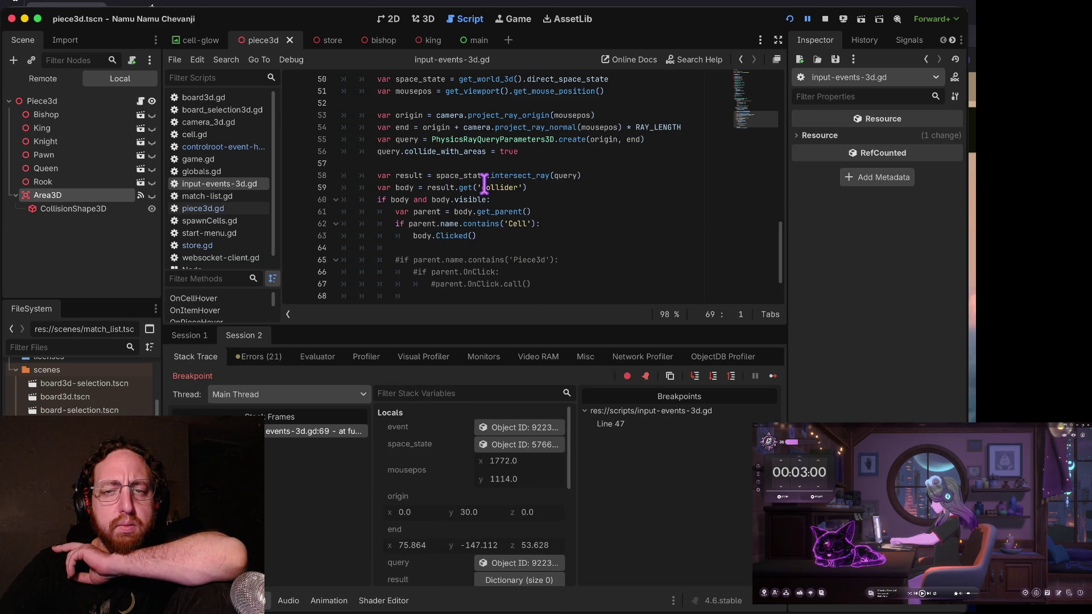
mouse_move(510, 175)
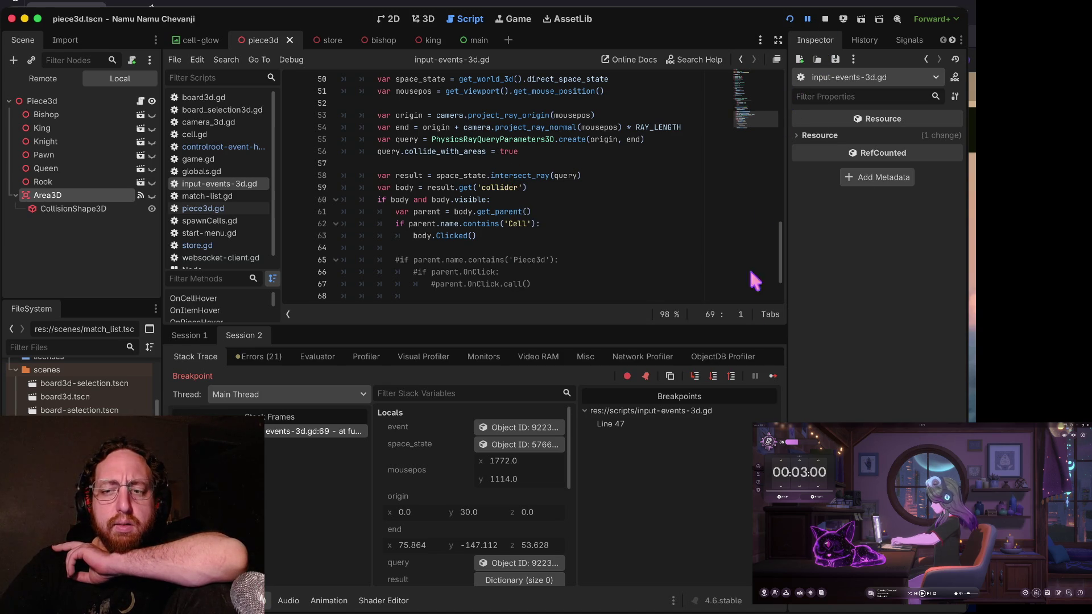
left_click(772, 375)
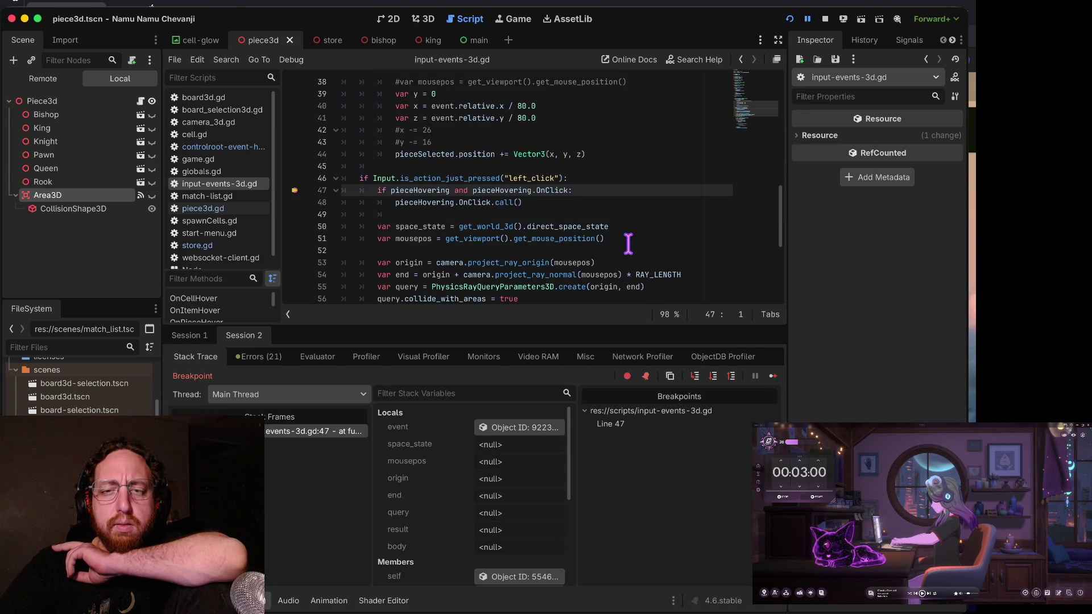
left_click(772, 375)
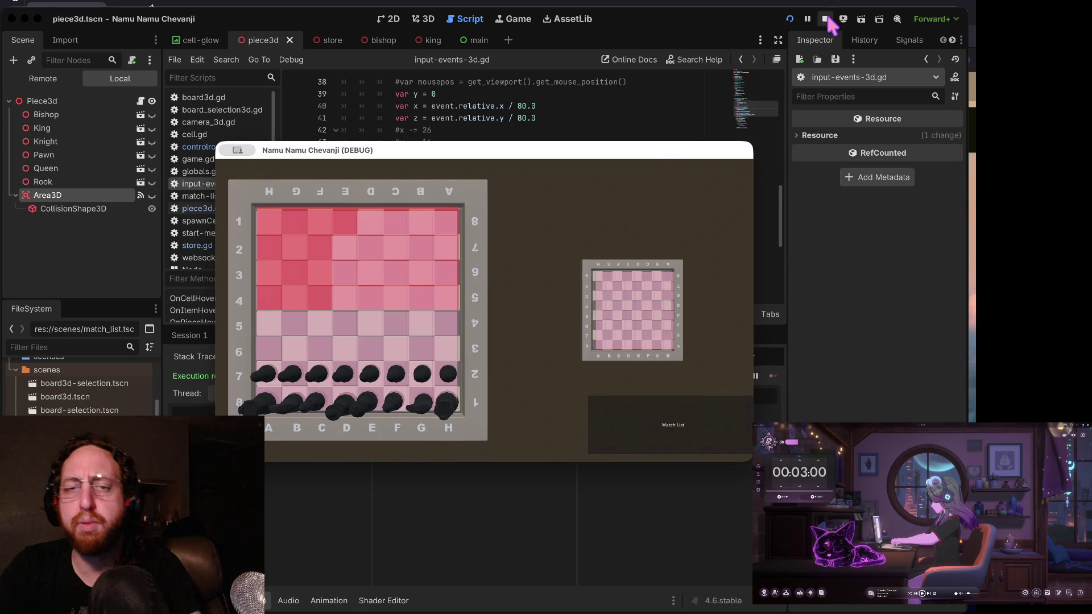
- Stop the running game and remove the red breakpoint dot on line 47
left_click(825, 20)
left_click(499, 152)
key("Up")
key("Up")
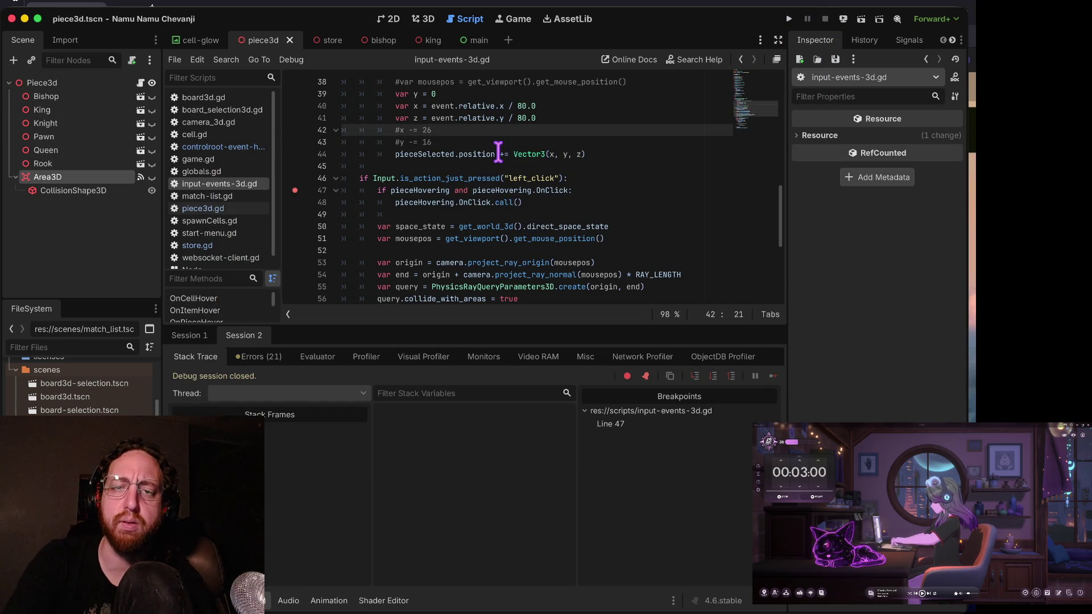
key("Down")
key("Down")
key("Down")
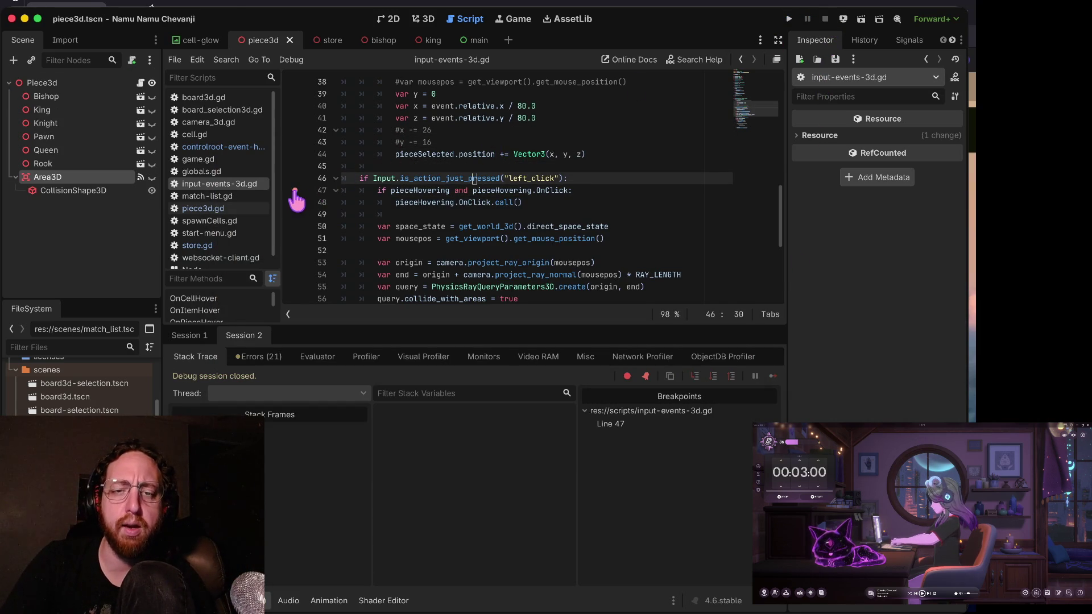
left_click(294, 190)
left_click(476, 192)
key("Down")
key("Down")
key("Down")
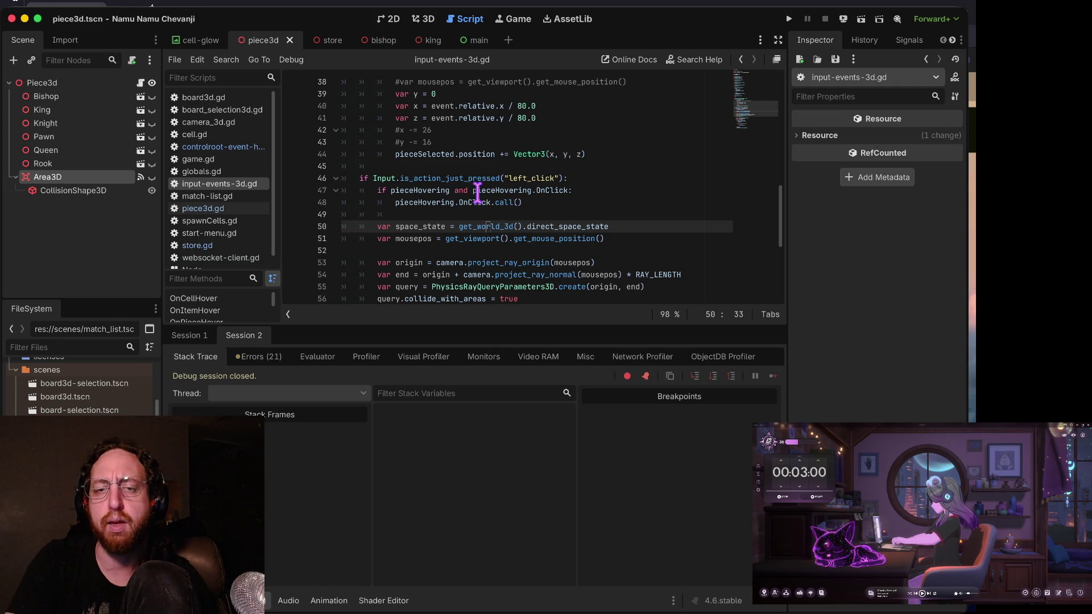
key("shift+Down")
key("shift+Down")
key("shift+Down")
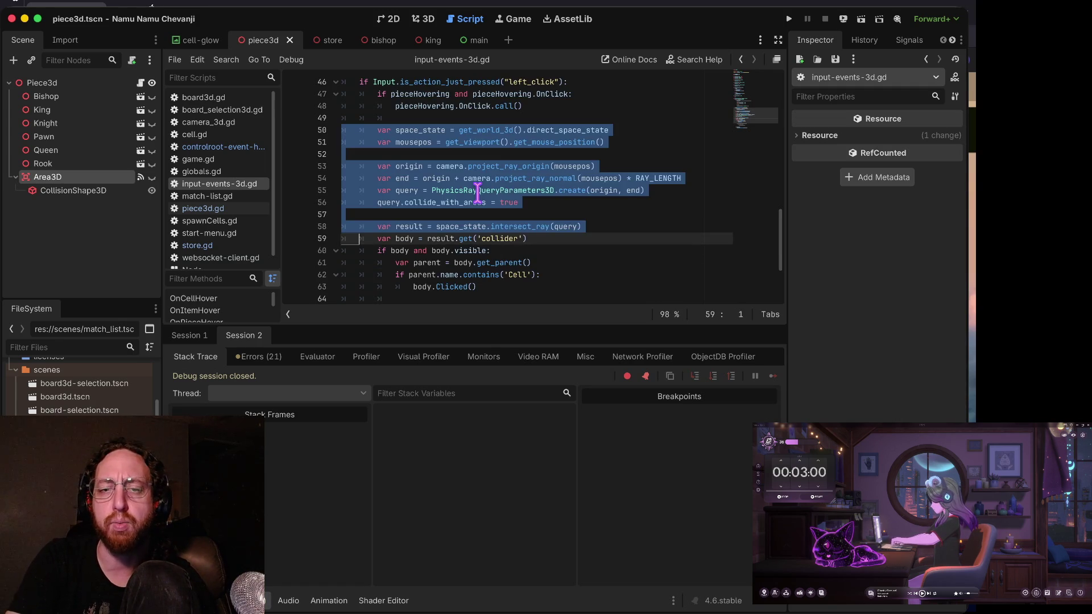
key("shift+Down")
key("shift+Down")
key("shift+Down")
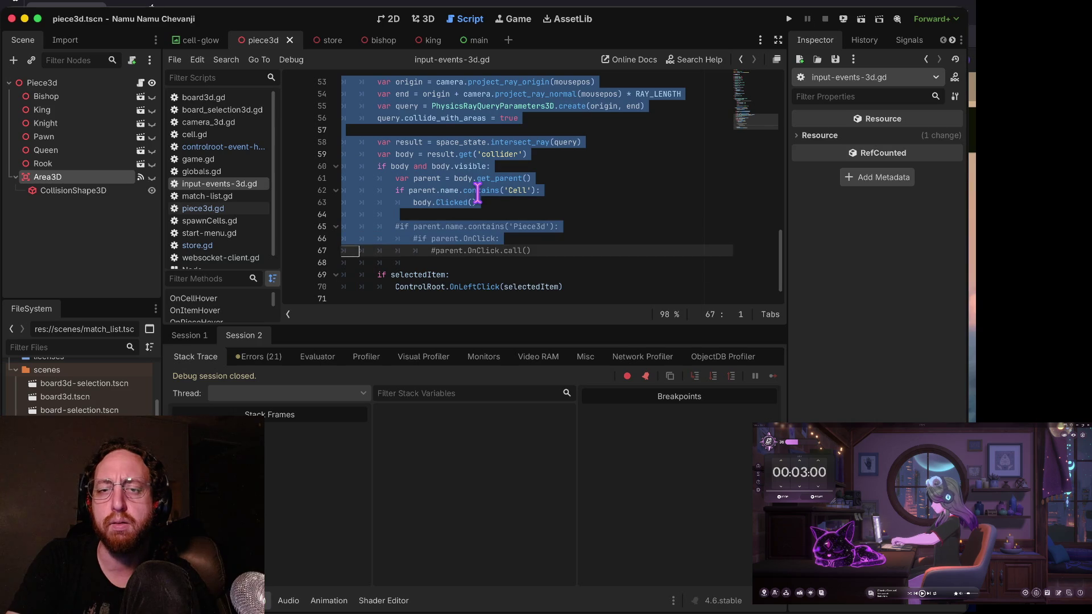
key("Up")
key("Up")
key("Up")
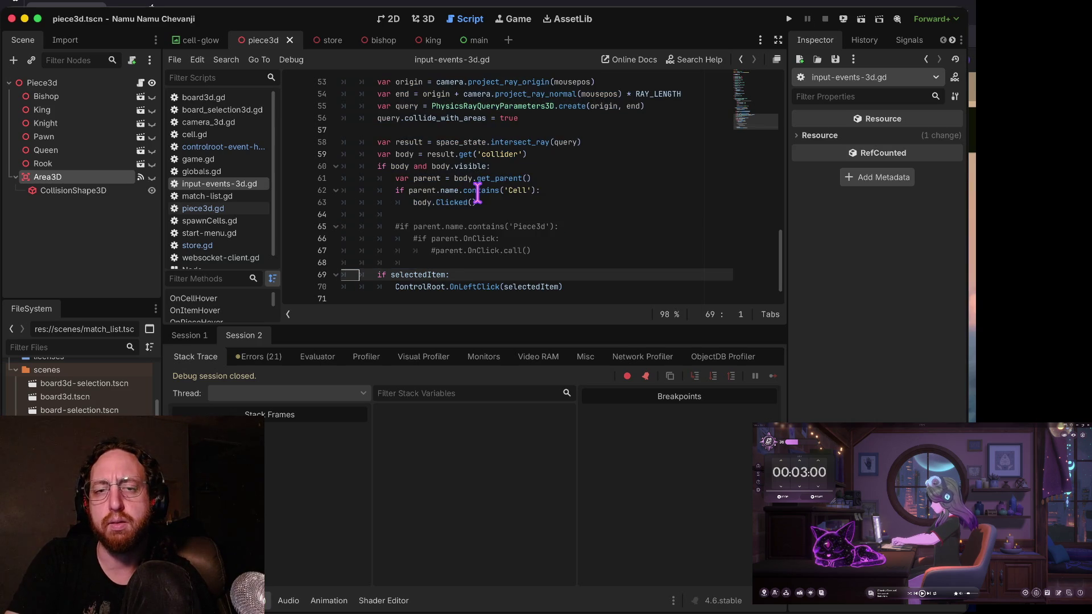
key("Up")
key("Up")
key("Up")
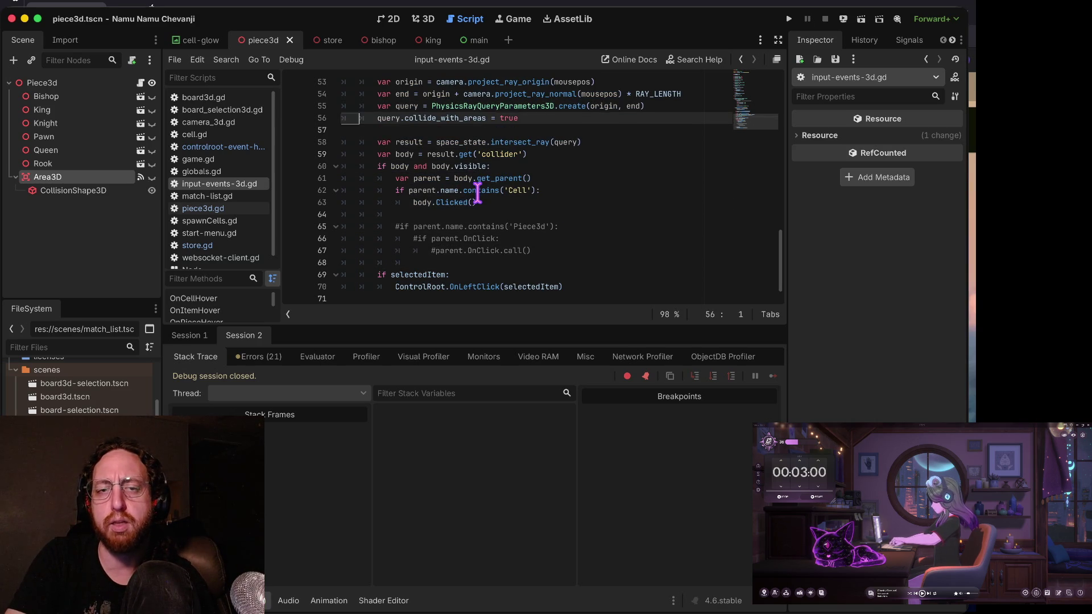
key("Up")
key("shift+Down")
key("shift+Down")
key("shift+Down")
key("Delete")
key("shift+Down")
key("Delete")
key("shift+Down")
key("Delete")
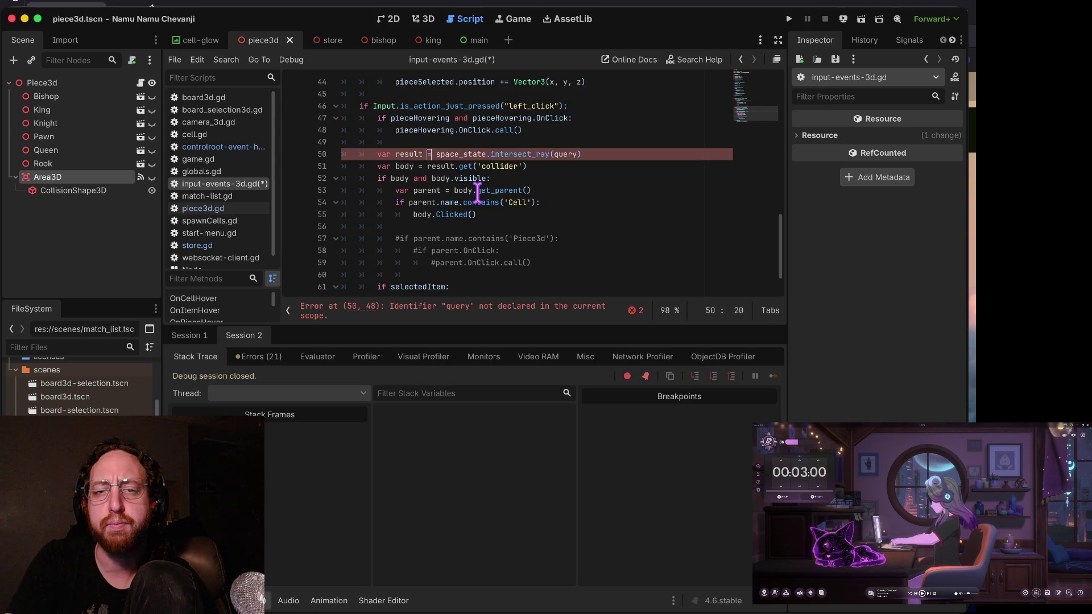
key("shift+Down")
key("Delete")
key("shift+Down")
key("Delete")
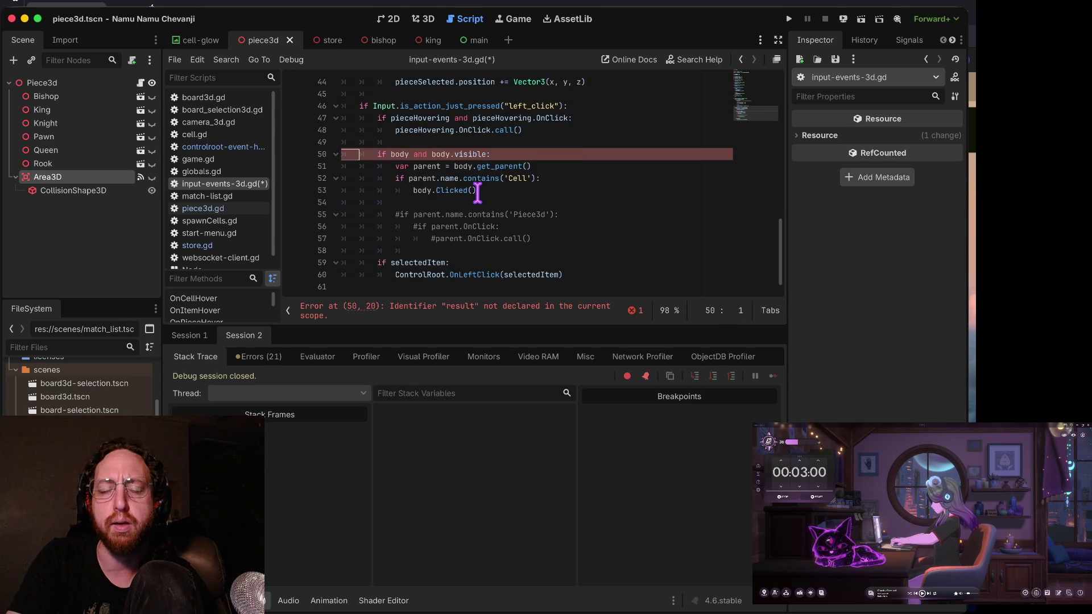
key("Right")
key("Right")
key("Right")
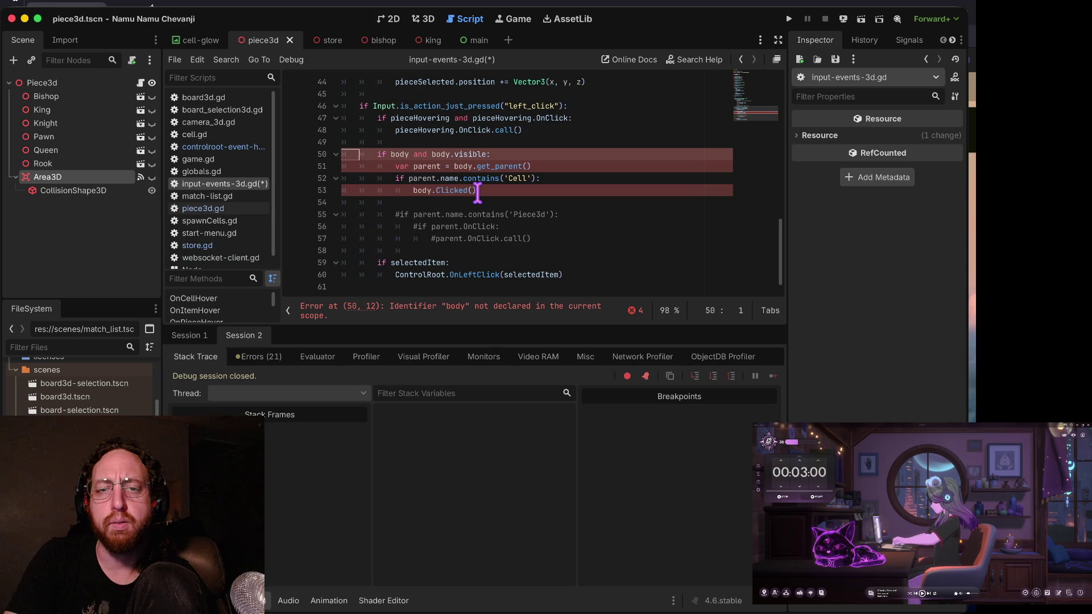
key("Left")
key("Left")
key("Left")
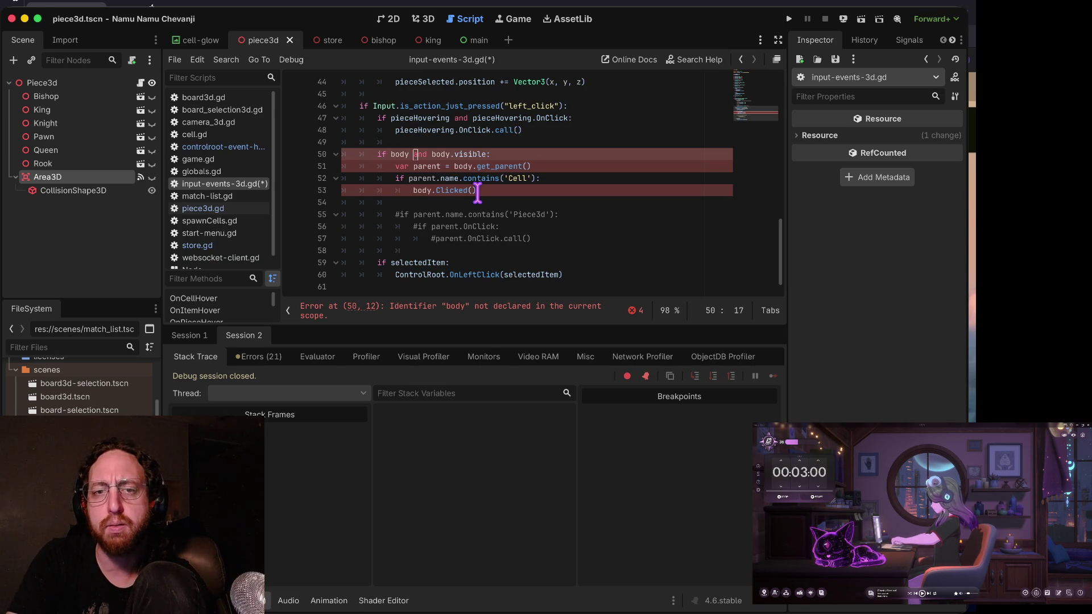
key("Up")
key("Up")
key("Up")
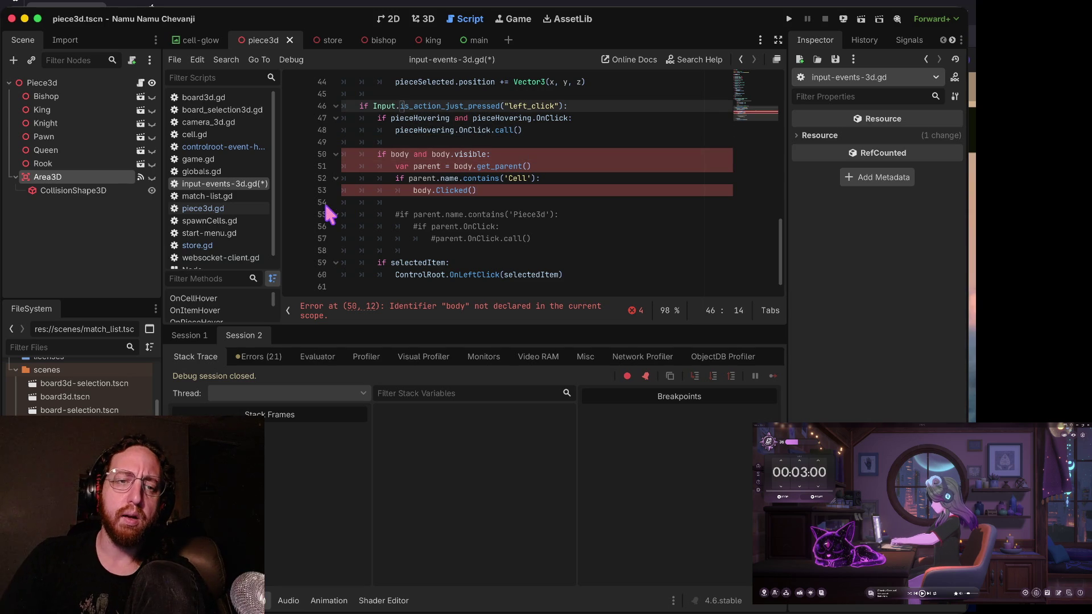
scroll(361, 145, "up", 6)
scroll(362, 145, "up", 7)
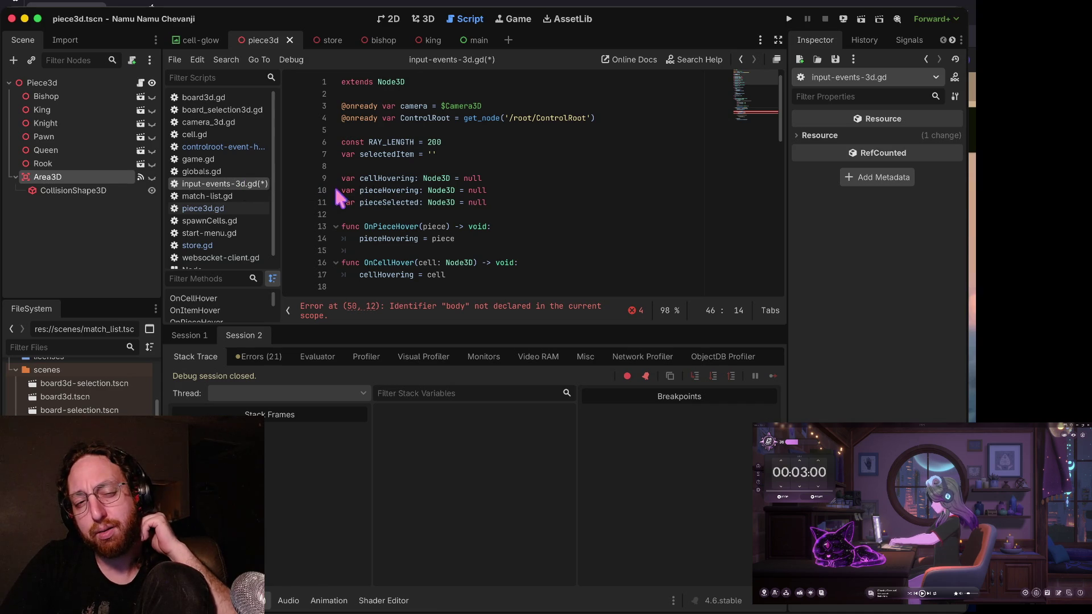
scroll(341, 196, "down", 7)
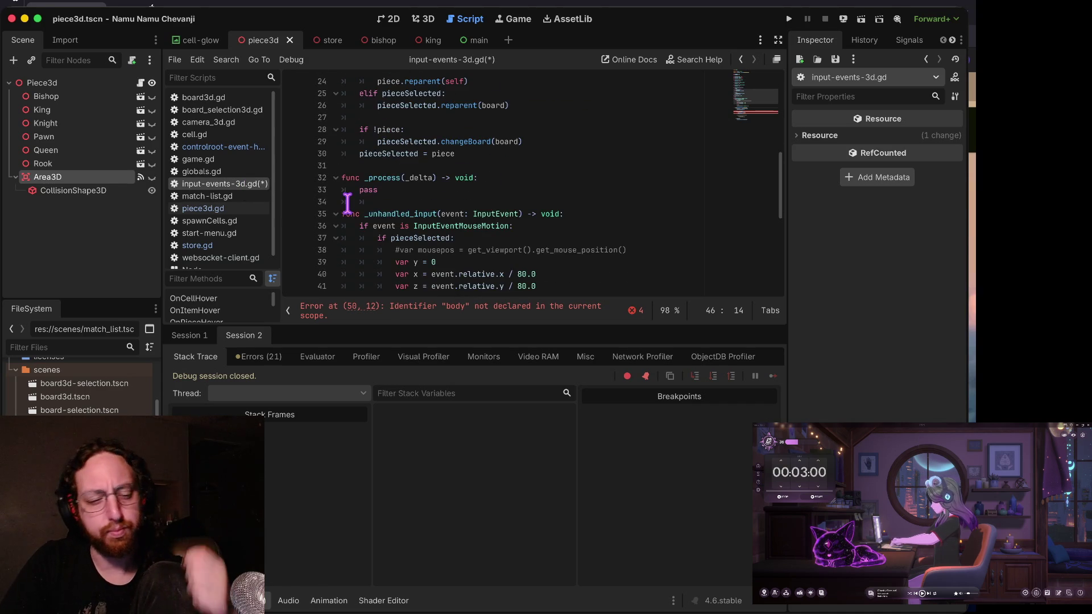
scroll(347, 202, "down", 4)
scroll(354, 213, "down", 2)
- Try deleting the body visibility and parent lookup lines from line 50, then undo
left_click(420, 186)
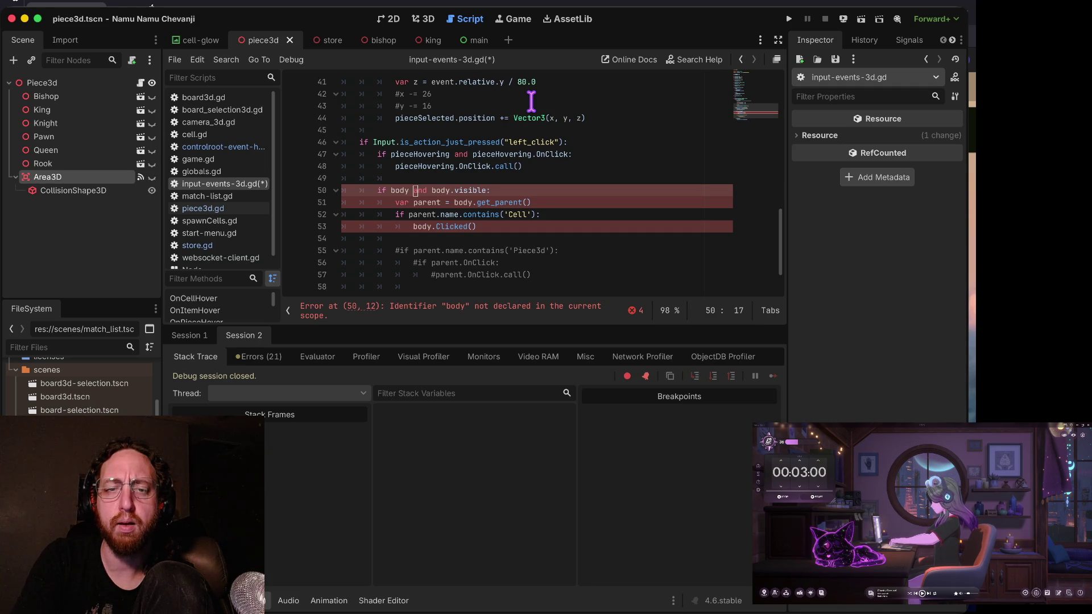
key("ctrl+shift+k")
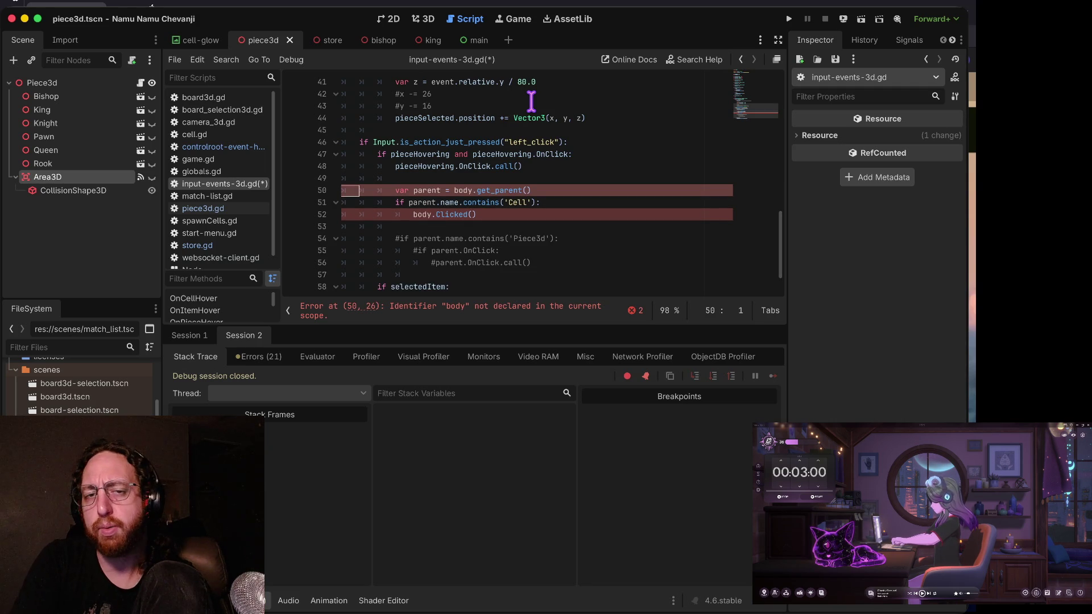
key("ctrl+shift+k")
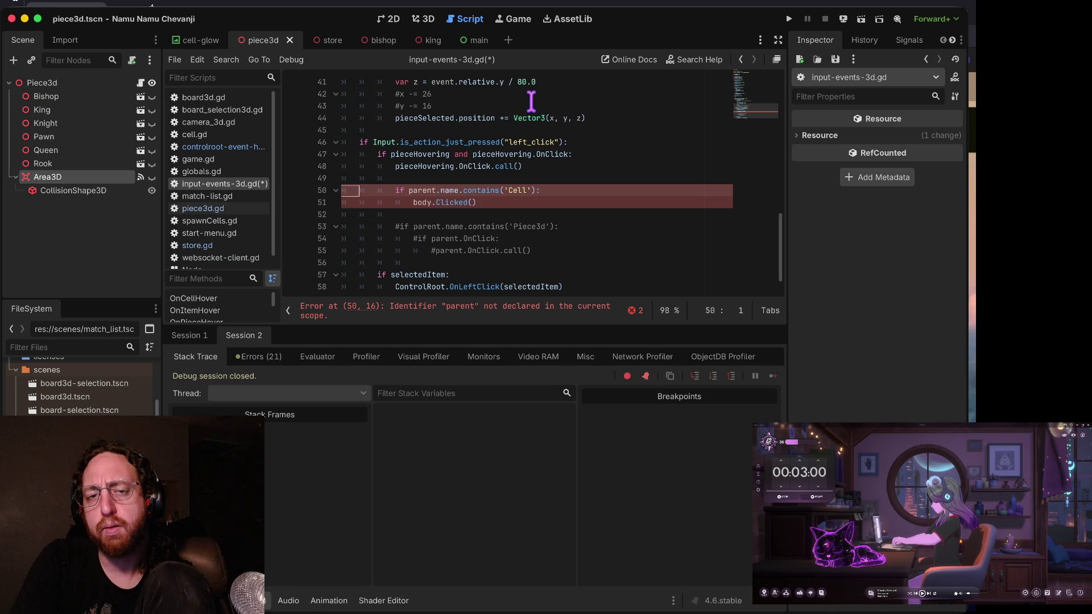
key("ctrl+z")
key("ctrl+z")
key("Down")
key("Down")
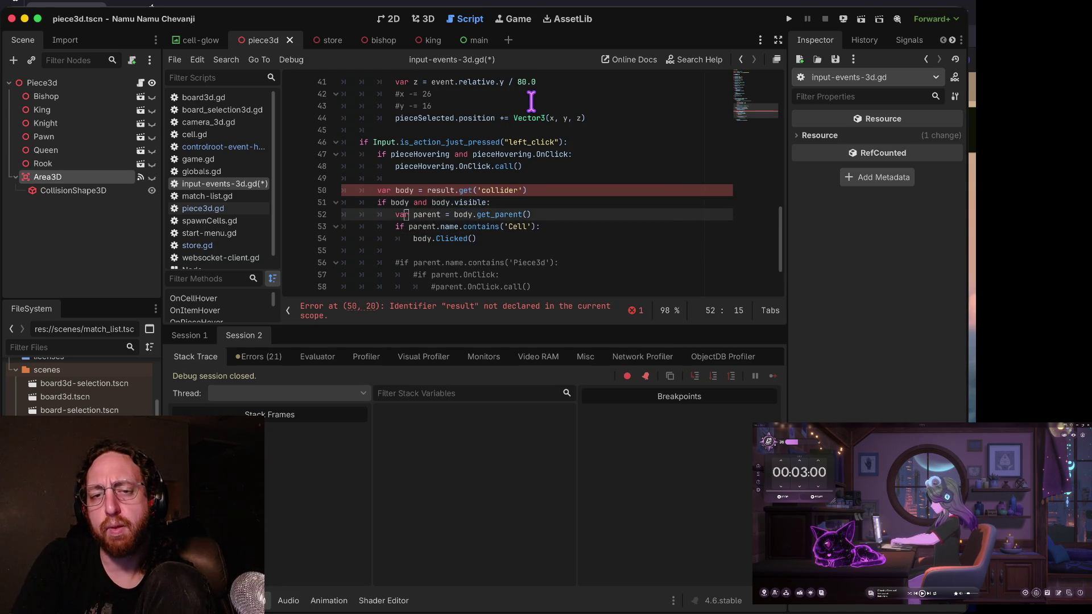
- Select lines 50–58 of the broken click-handling block and delete them
key("Up")
key("Up")
key("Up")
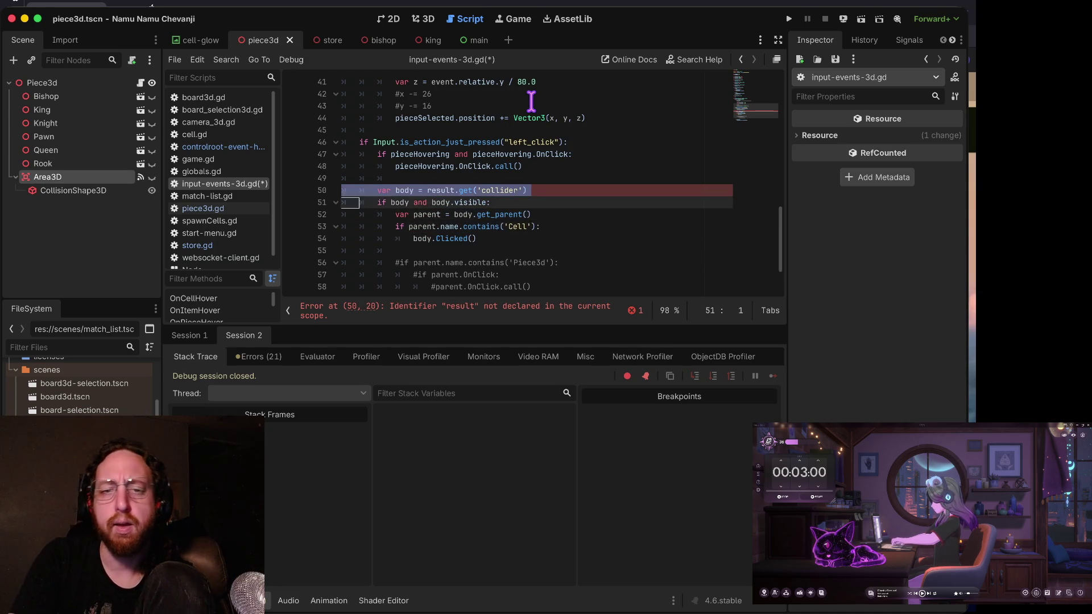
key("Home")
key("shift+Down")
key("shift+Down")
key("shift+Down")
key("Up")
key("Up")
key("Up")
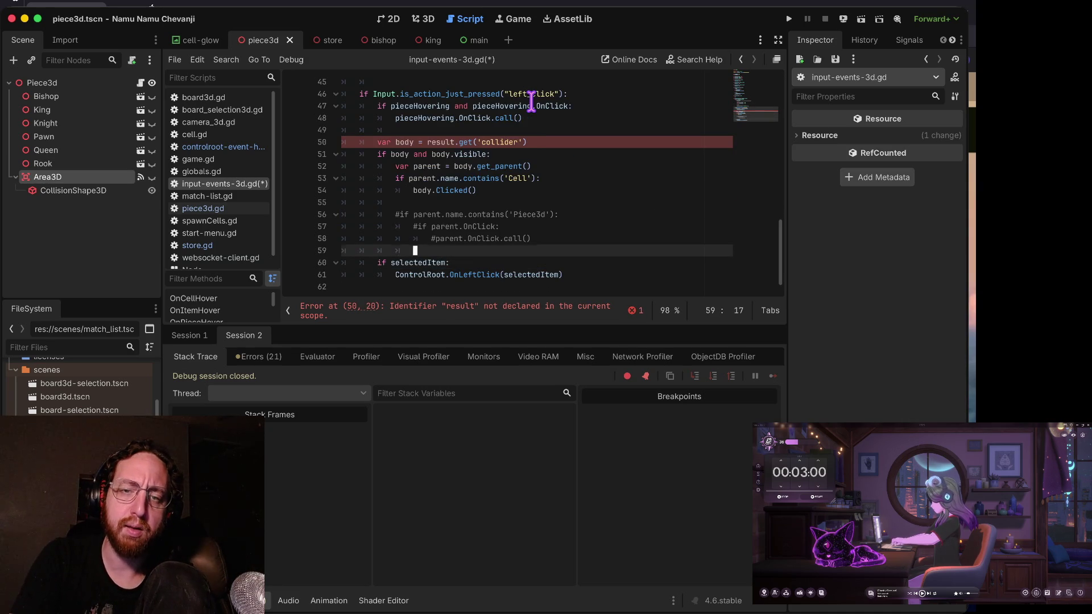
key("Up")
key("Up")
key("Home")
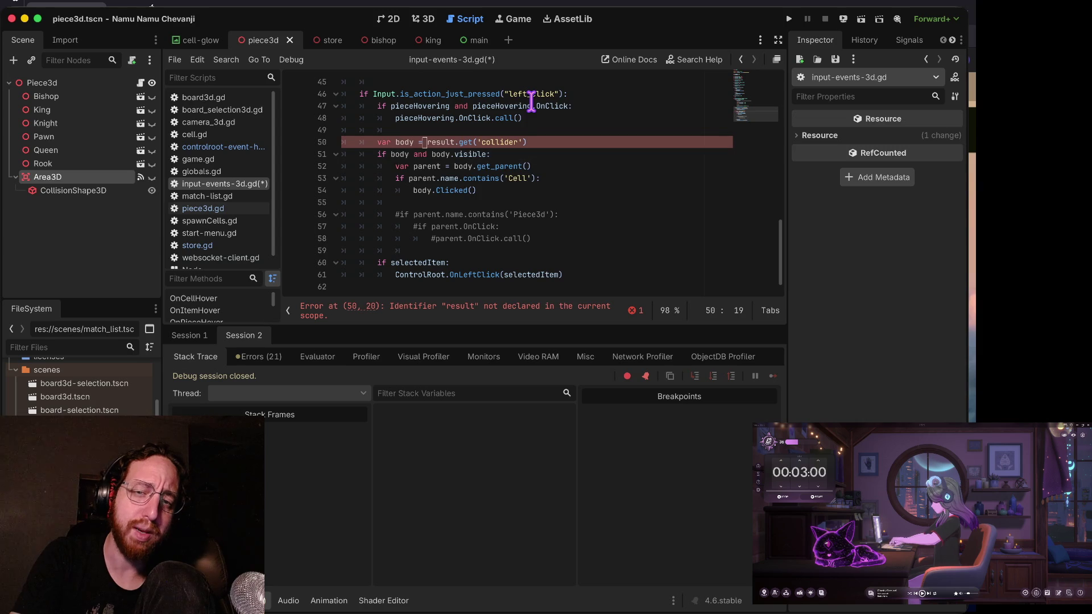
key("shift+Down")
key("shift+Down")
key("shift+Down")
key("Delete")
key("Delete")
key("Delete")
key("ctrl+w")
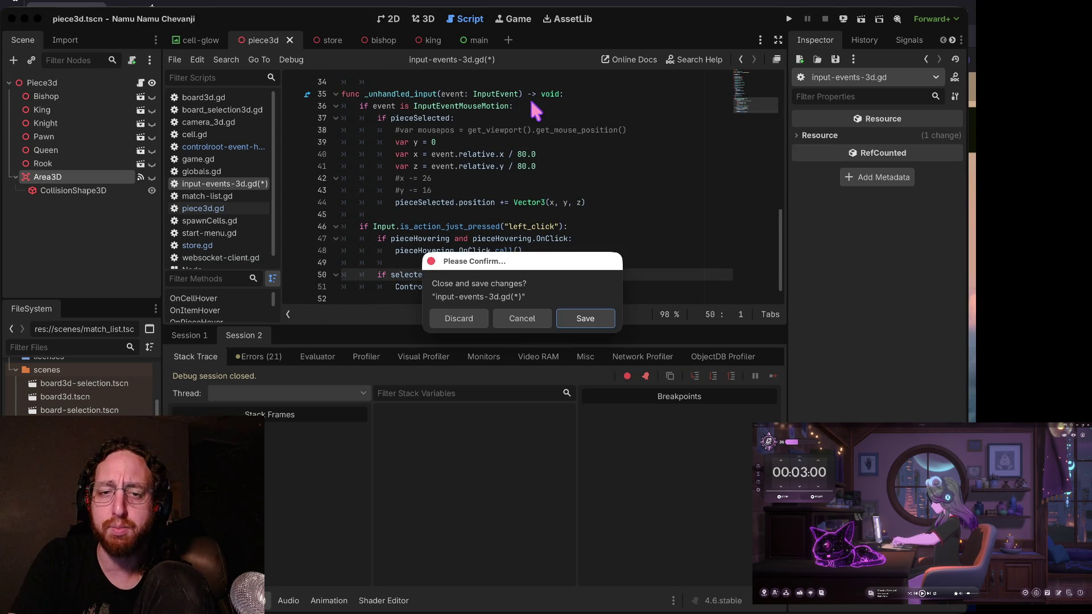
- Save input-events-3d.gd and run the game to test the fix at the login screen
key("Return")
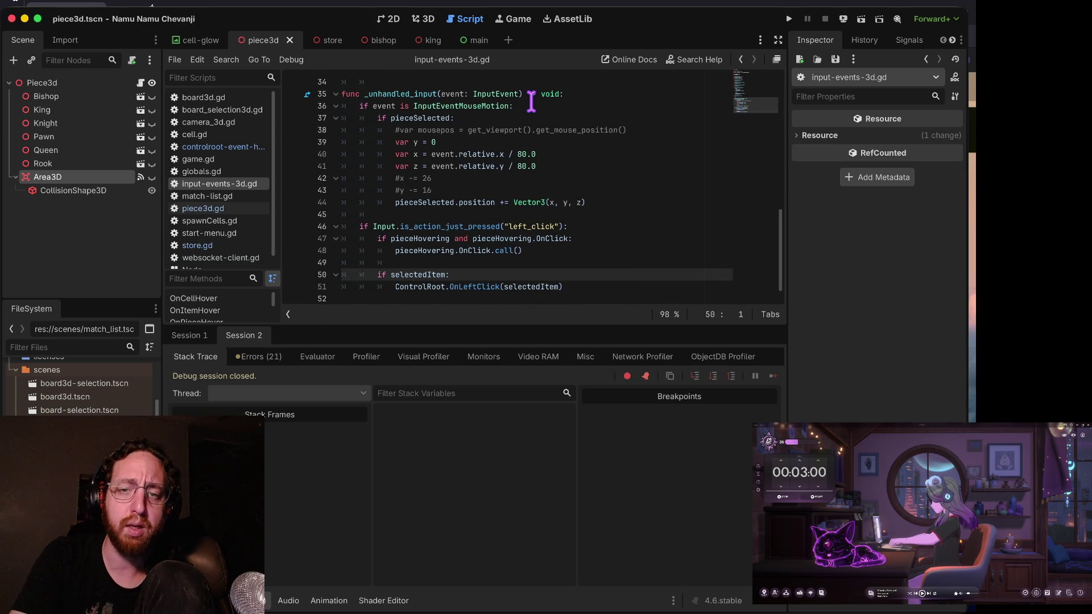
key("Up")
key("Up")
key("Up")
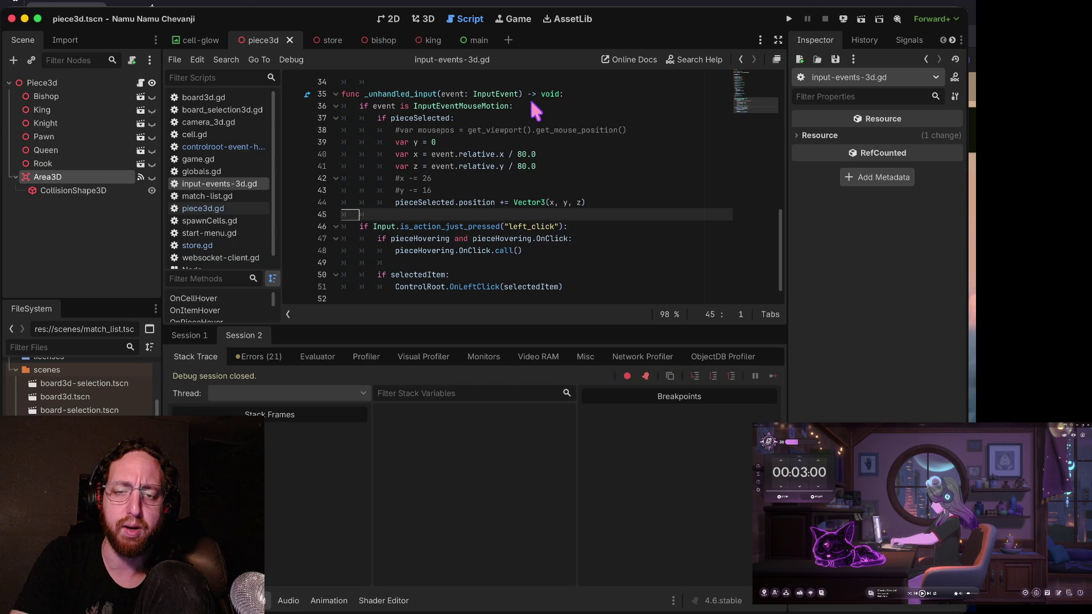
key("super+b")
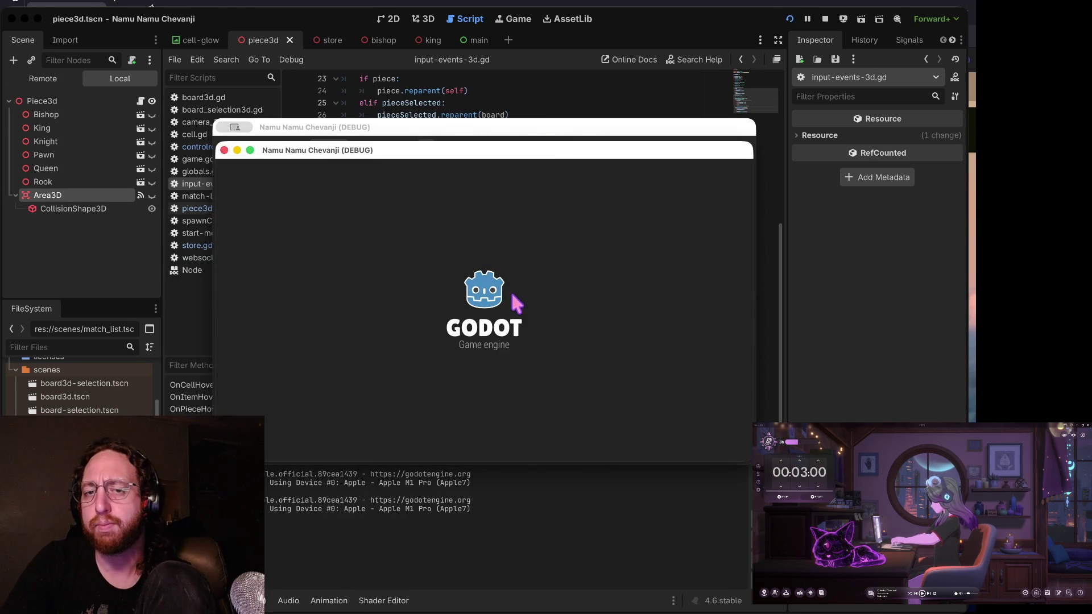
left_click(500, 310)
- Log in with a username, open a listed match to test piece clicks, then stop the game
type("as")
left_click(483, 393)
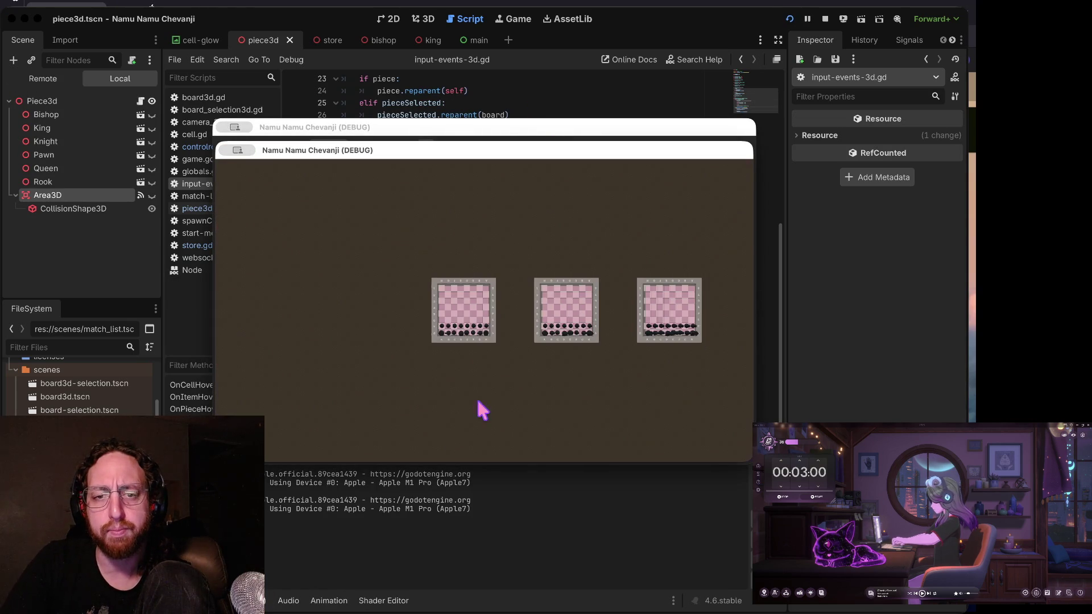
left_click(494, 302)
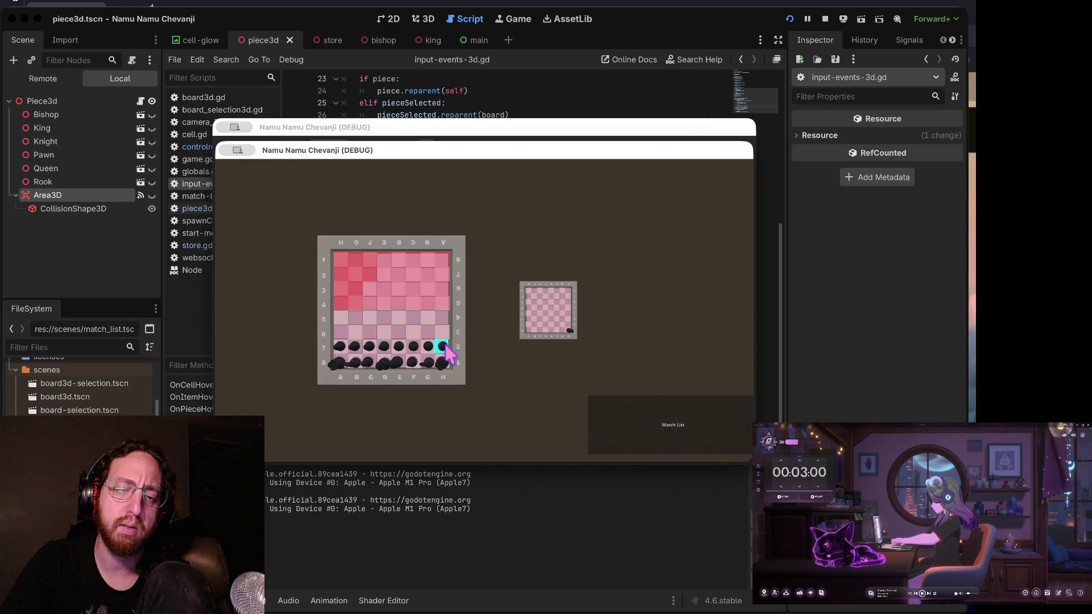
left_click(826, 19)
left_click(439, 286)
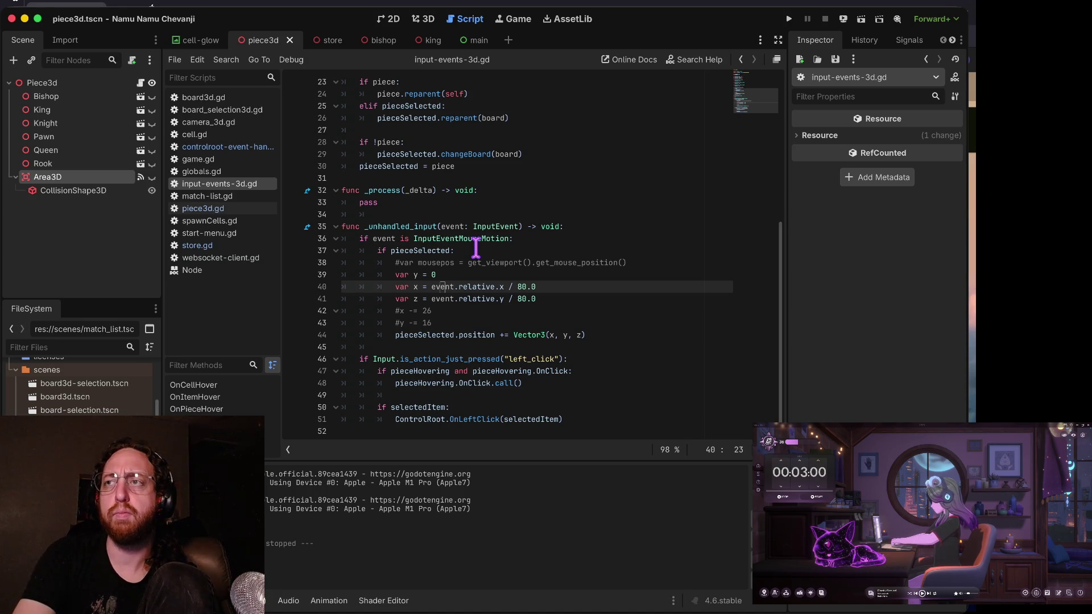
left_click(508, 262)
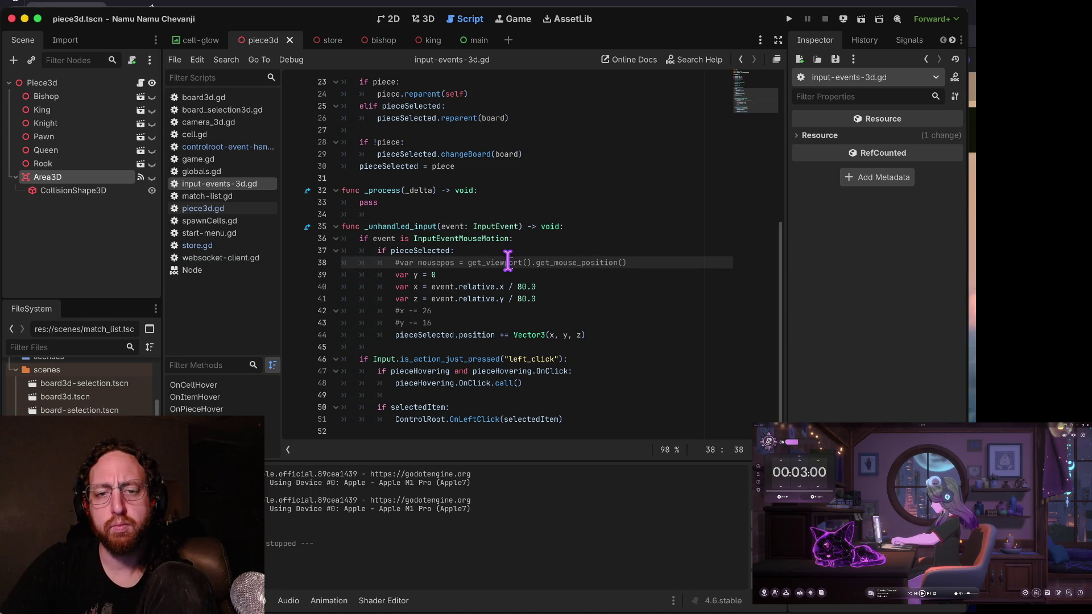
scroll(508, 263, "up", 5)
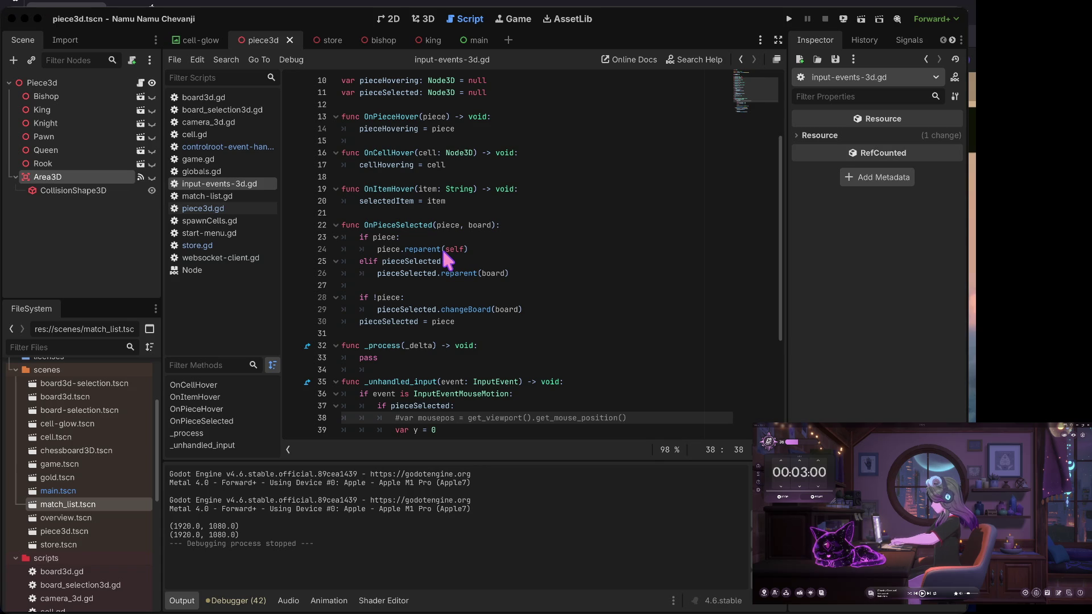
- Browse OnPieceSelected, then match-list.gd and piece3d.gd's Black colour comparison
left_click(479, 238)
scroll(480, 237, "down", 1)
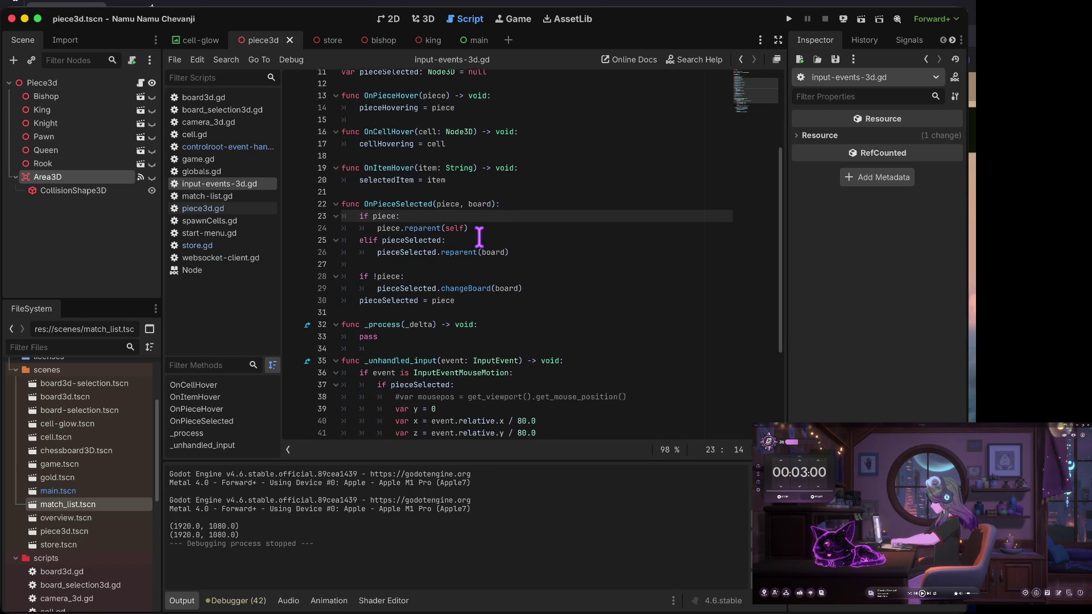
scroll(479, 237, "down", 2)
scroll(480, 237, "up", 2)
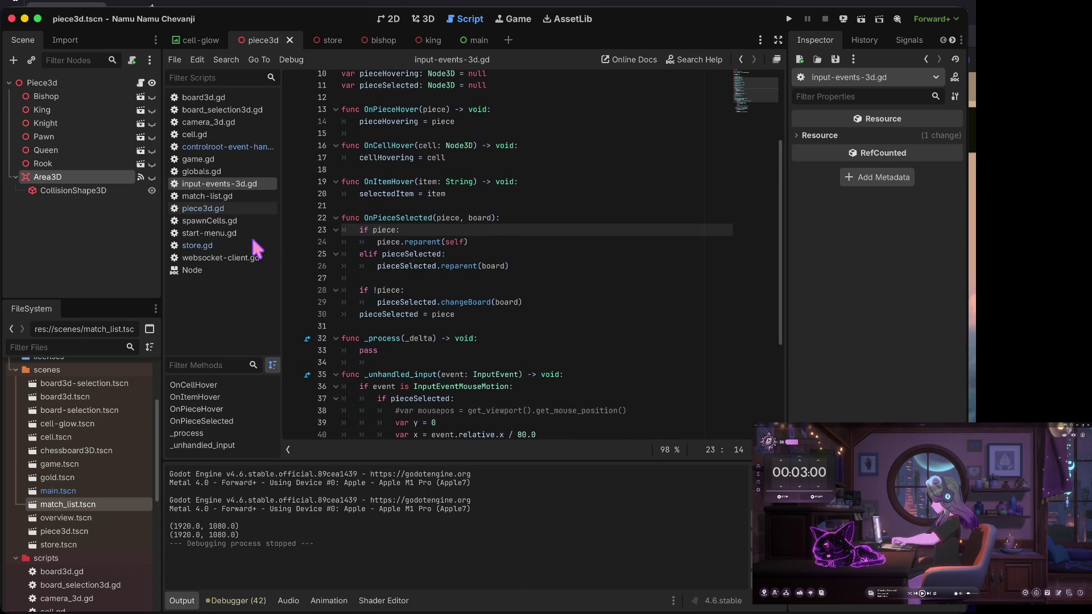
left_click(225, 197)
left_click(222, 207)
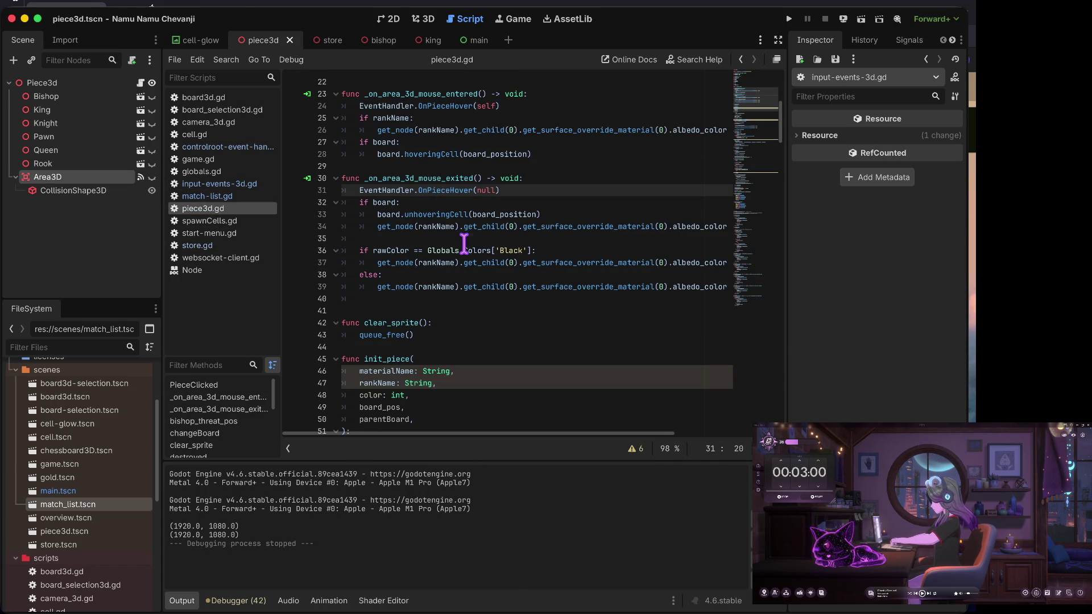
left_click(464, 250)
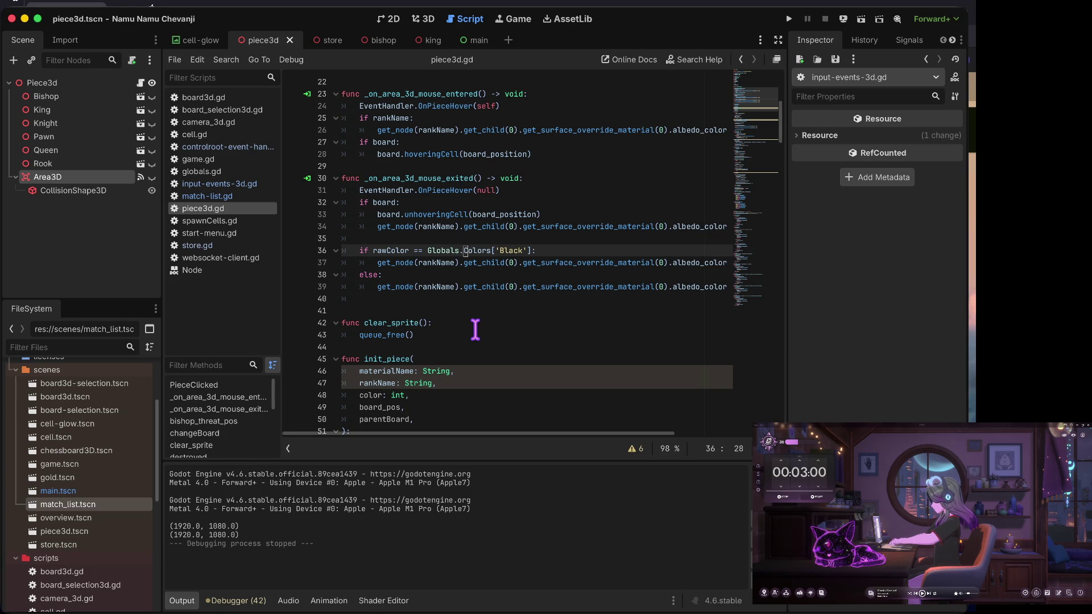
scroll(475, 330, "down", 4)
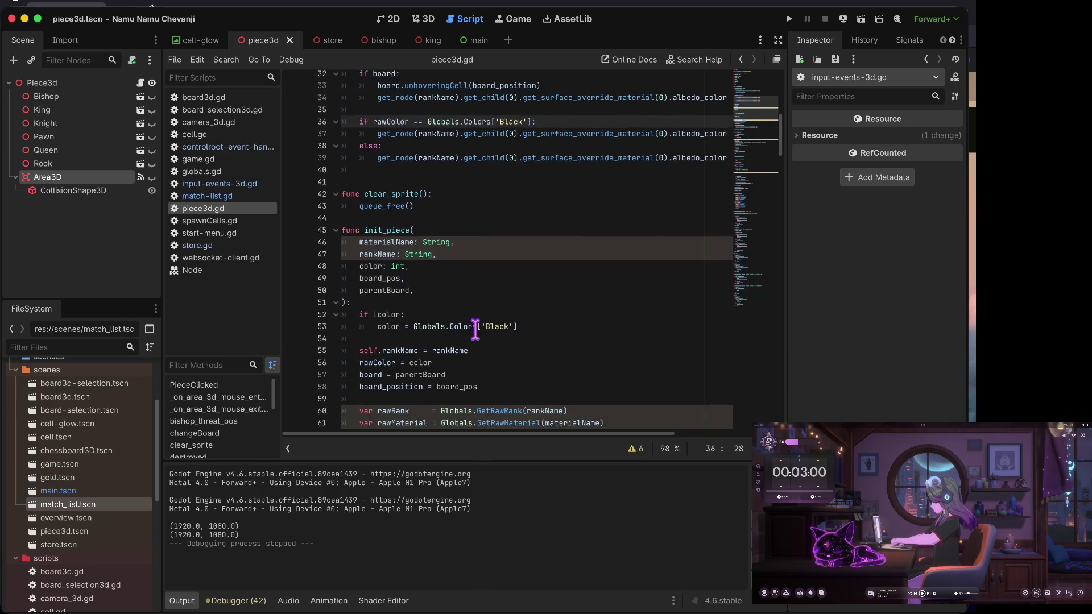
scroll(475, 330, "down", 3)
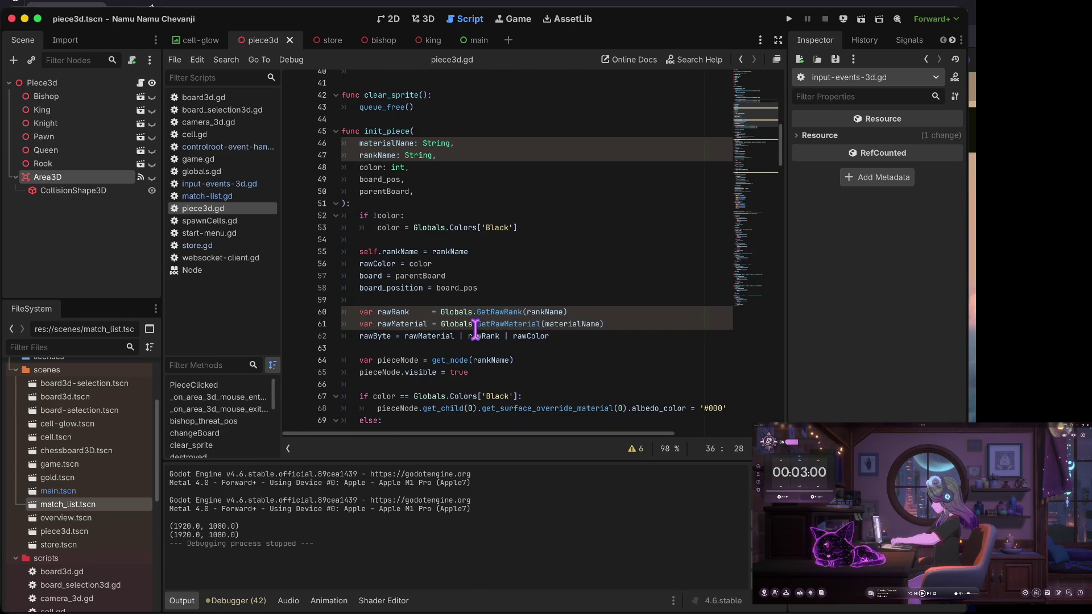
scroll(475, 329, "down", 1)
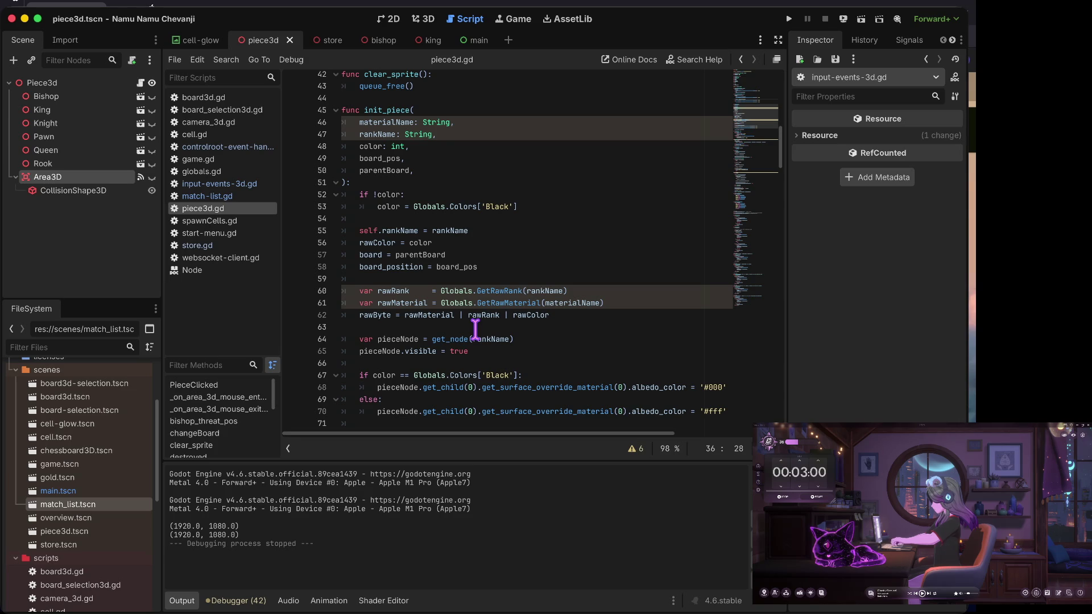
- Open store.gd and show the Debugger panel's list of GDScript warnings
left_click(205, 245)
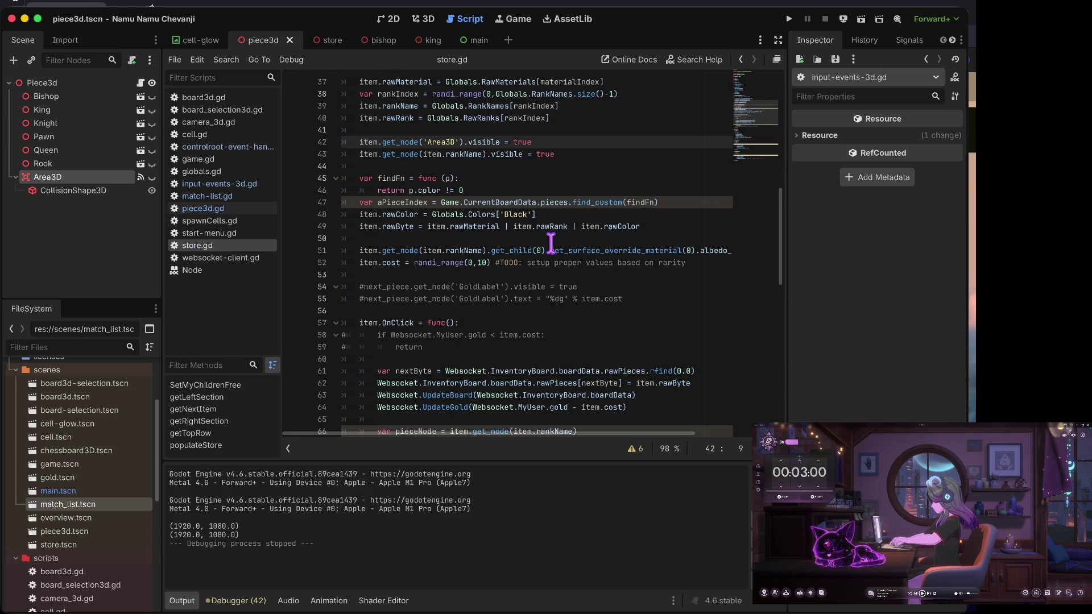
left_click(238, 600)
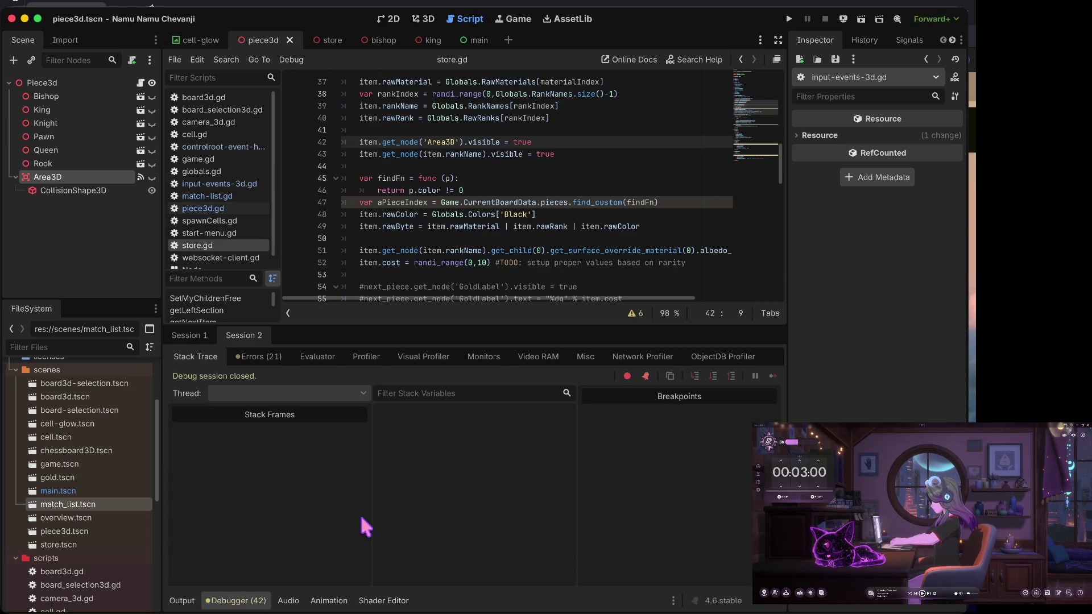
left_click(267, 357)
- From the 'name' shadowing warning, rename GetRawRank's parameter to rankname and save globals.gd
left_click(383, 400)
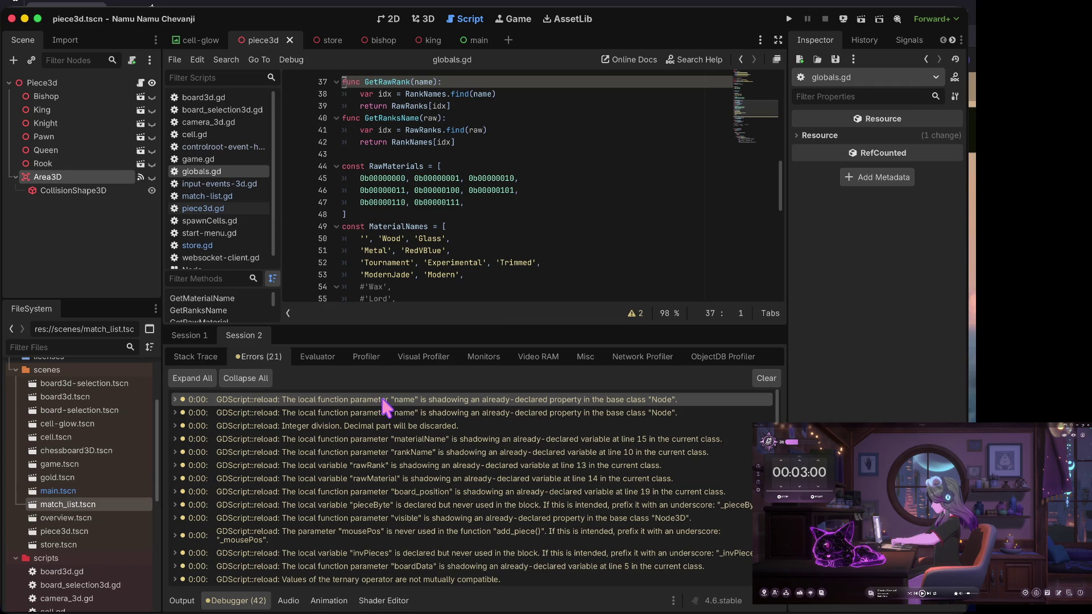
scroll(440, 116, "up", 3)
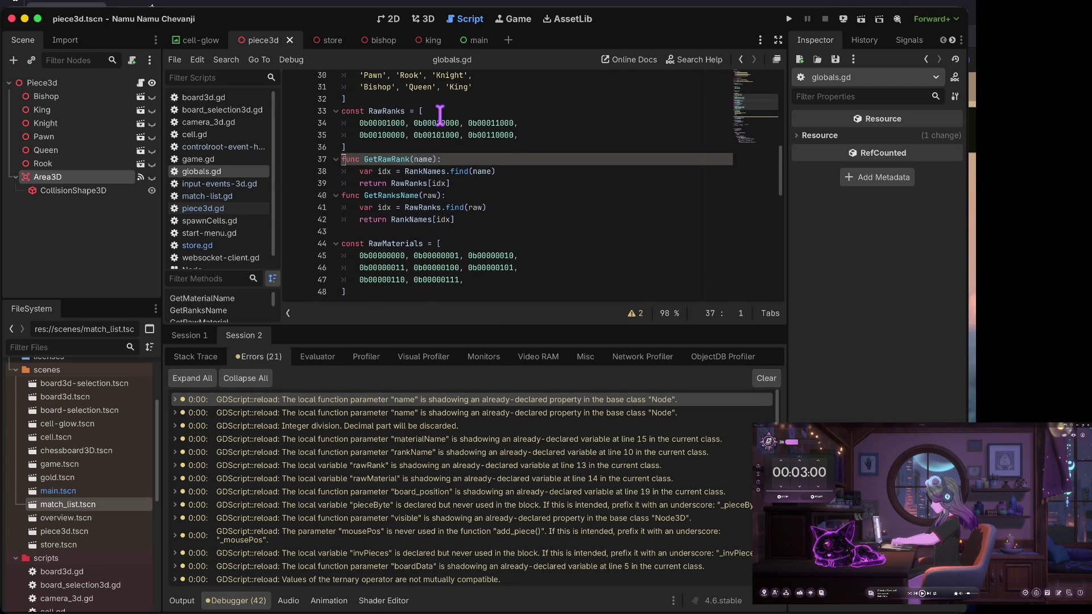
left_click(415, 166)
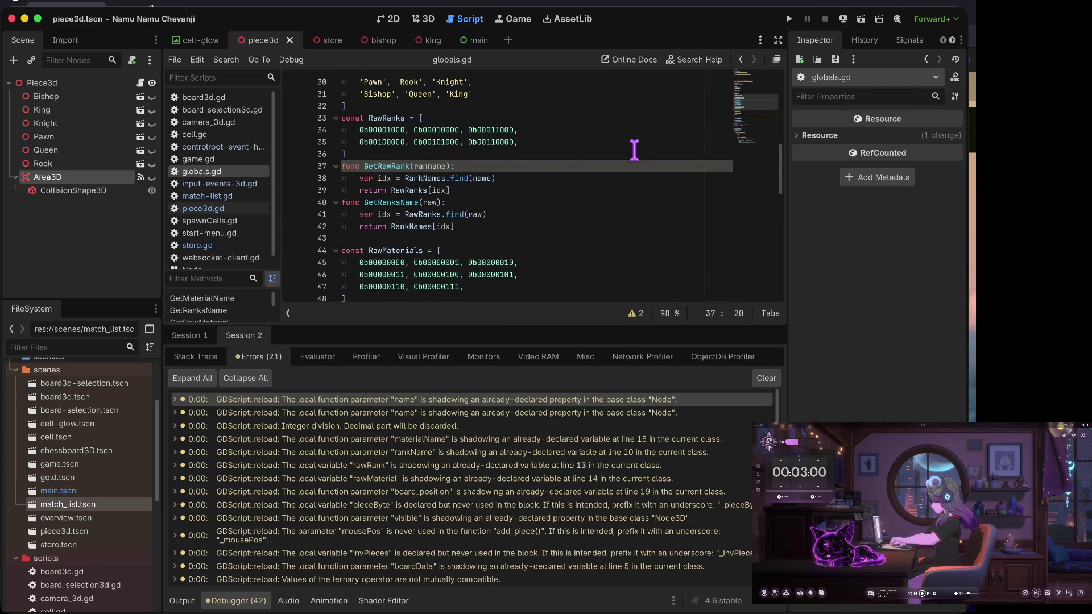
key("Down")
key("ctrl+Right")
key("ctrl+Right")
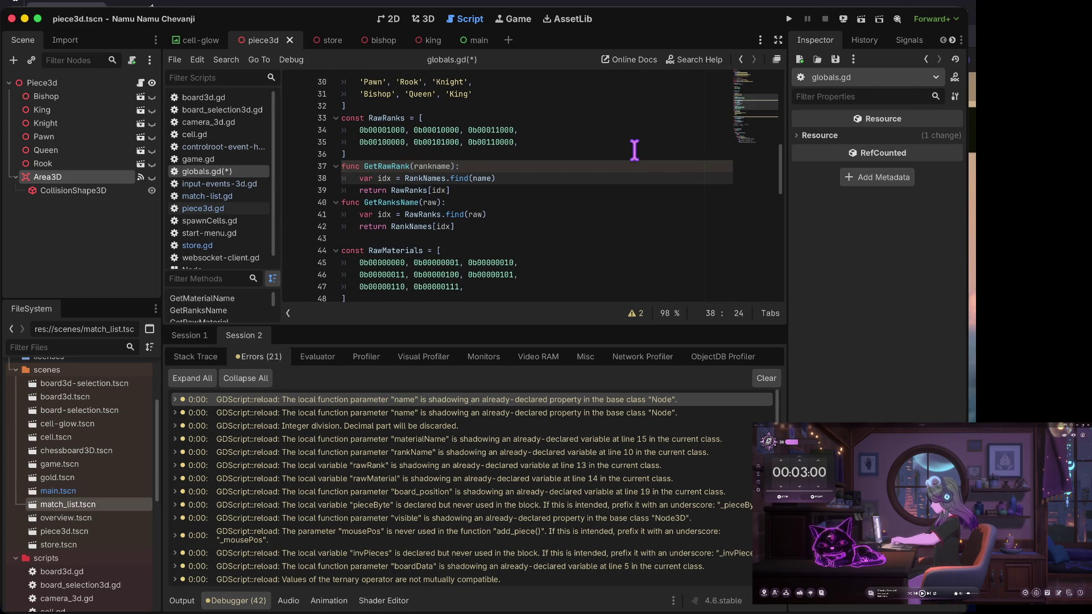
type("rank")
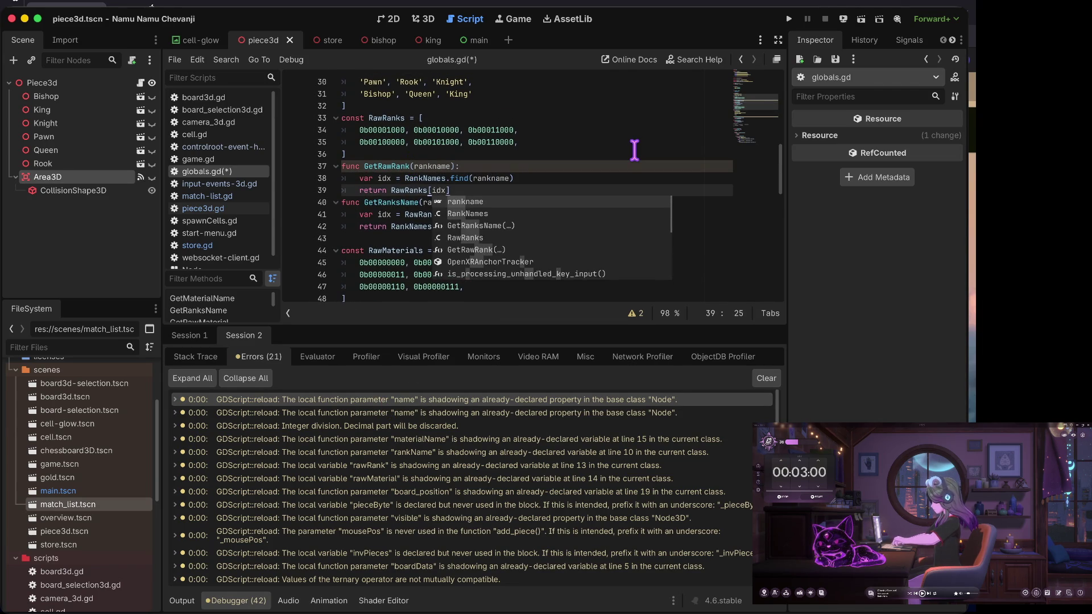
key("Down")
key("ctrl+BackSpace")
type("idx]")
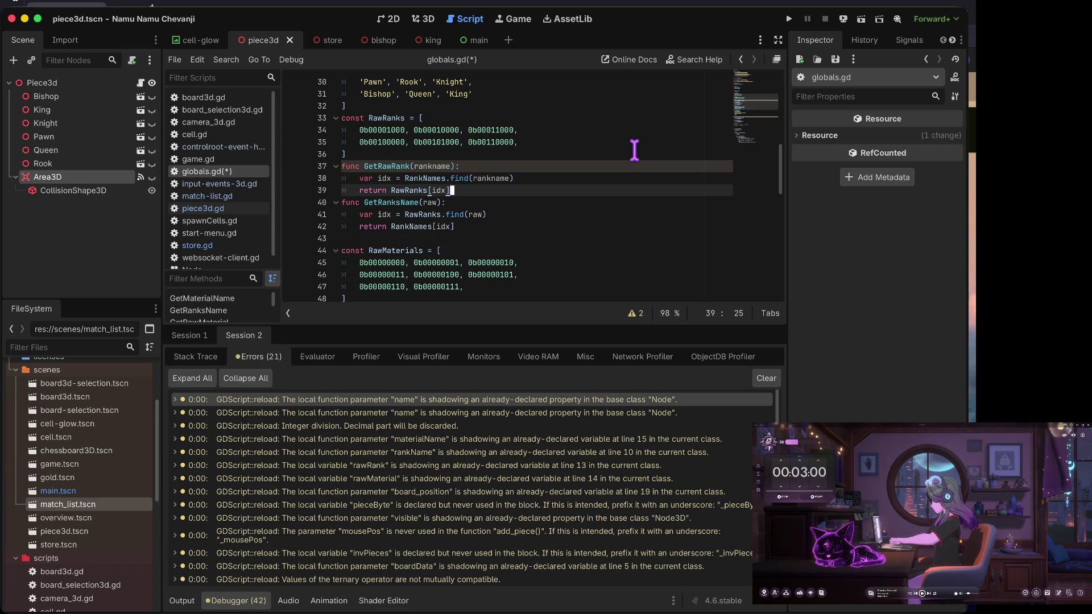
key("Return")
key("ctrl+s")
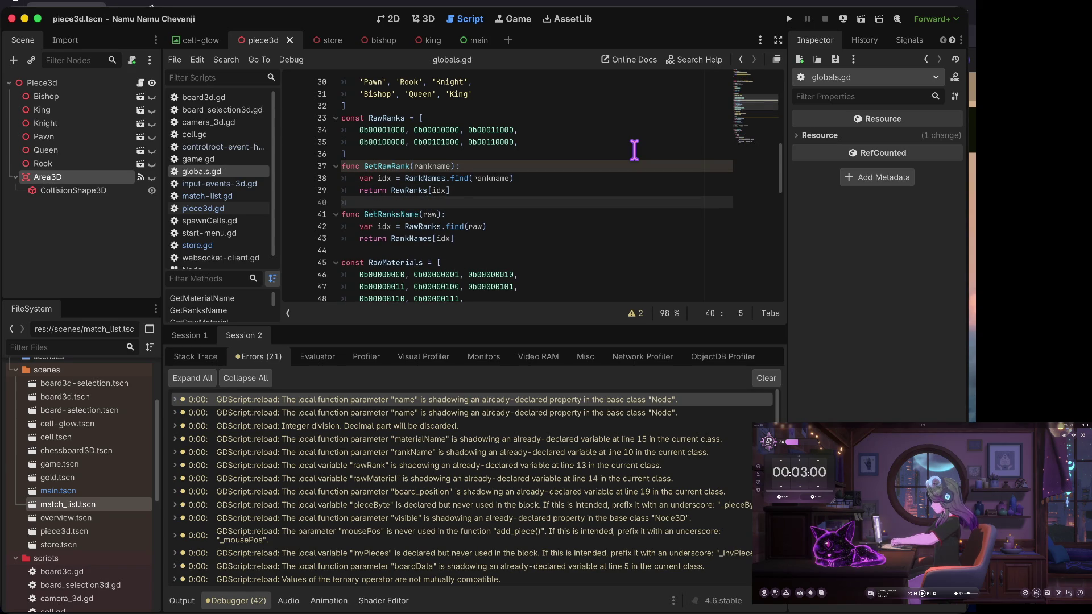
- Inline the RankNames.find(rankname) lookup into the return, delete the idx line, and save
key("Up")
key("Up")
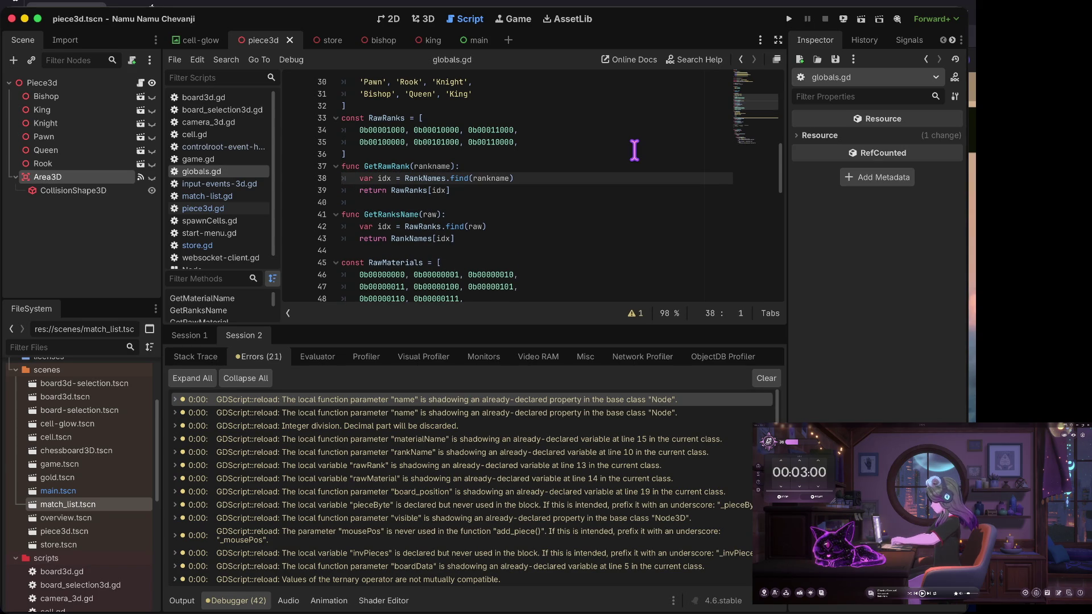
key("ctrl+Right")
key("ctrl+Right")
key("shift+End")
key("Delete")
key("Down")
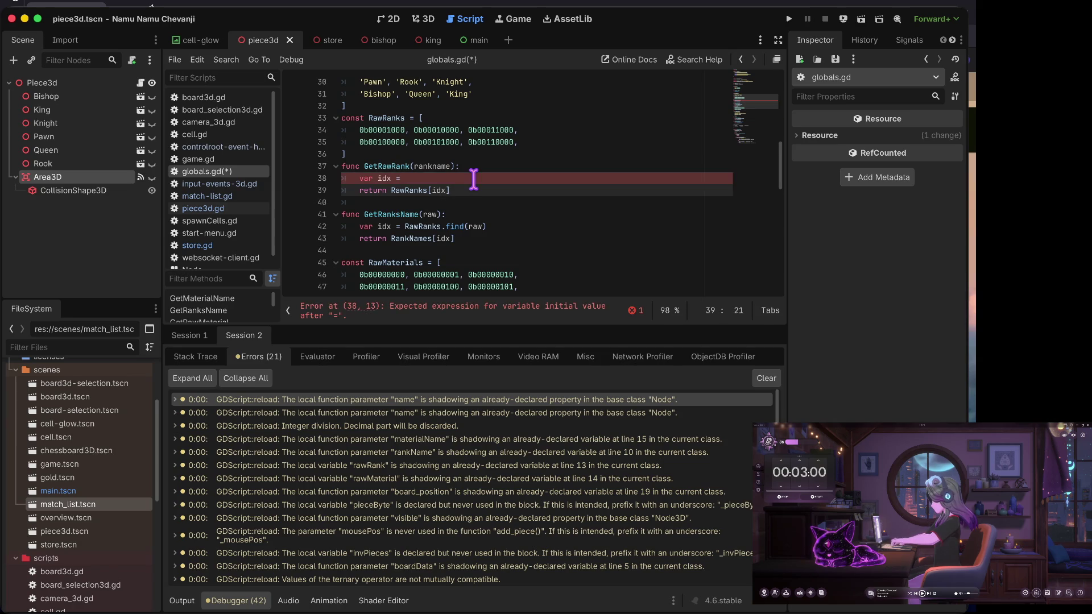
type("RankNames.find(rankname)")
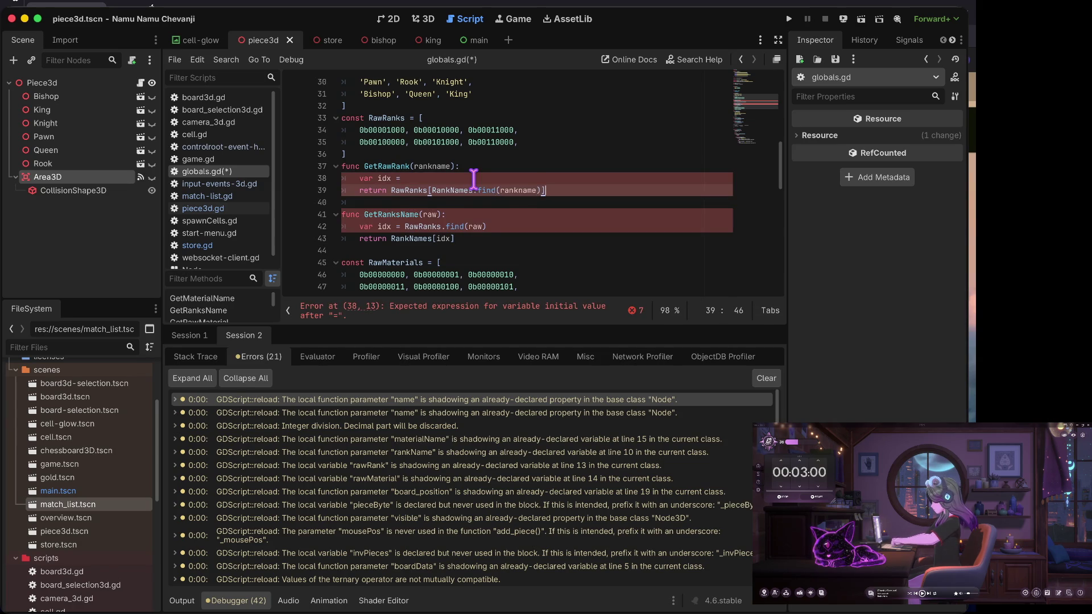
key("Up")
key("ctrl+shift+k")
key("ctrl+s")
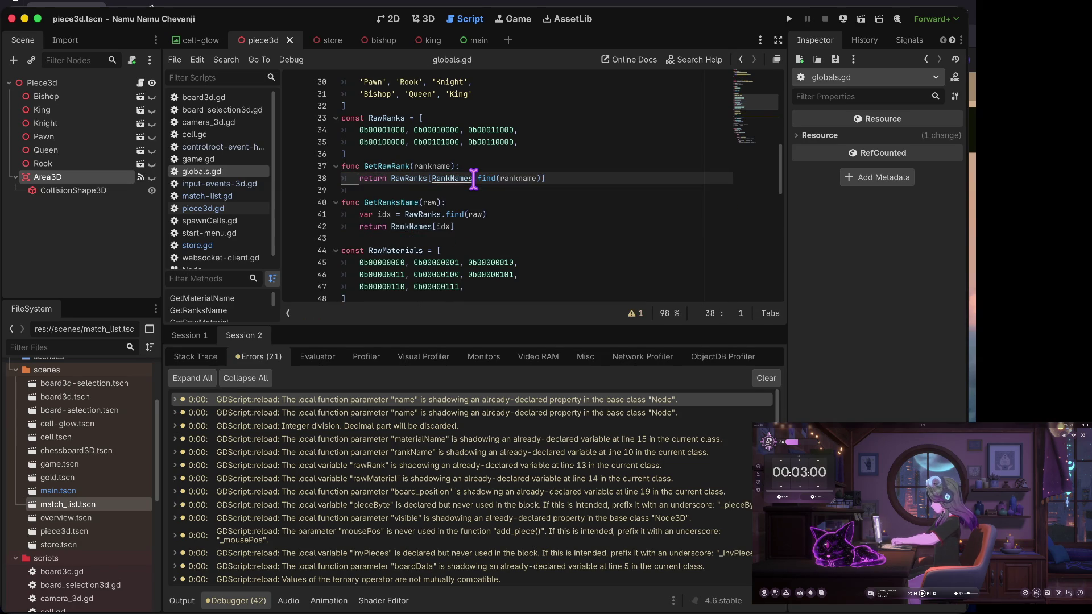
- Scroll the warnings list and open the code behind the Integer division warning
key("Down")
key("Down")
left_click(563, 190)
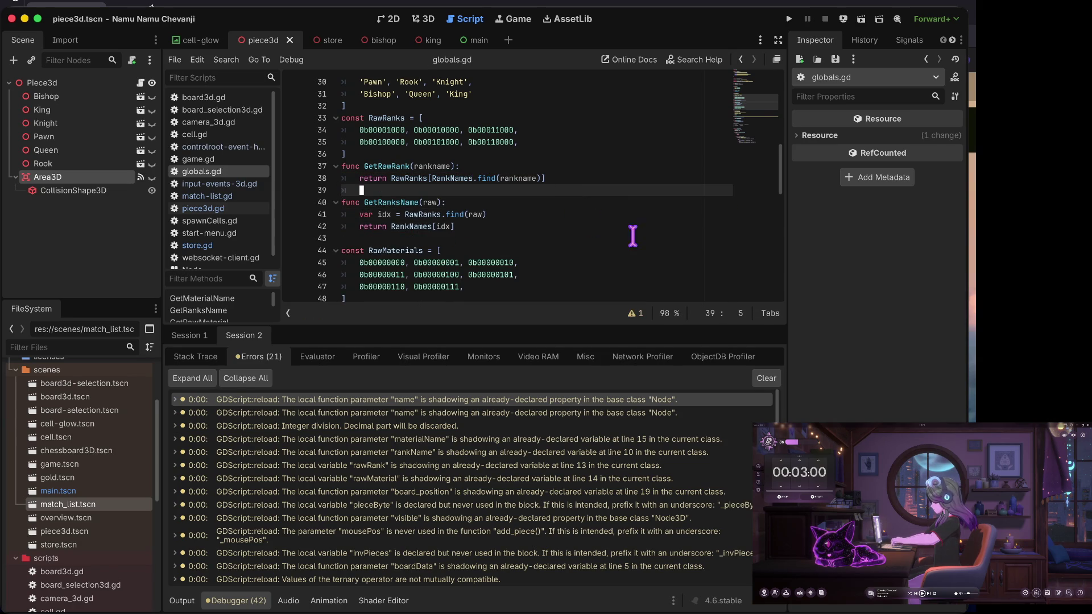
scroll(653, 246, "down", 2)
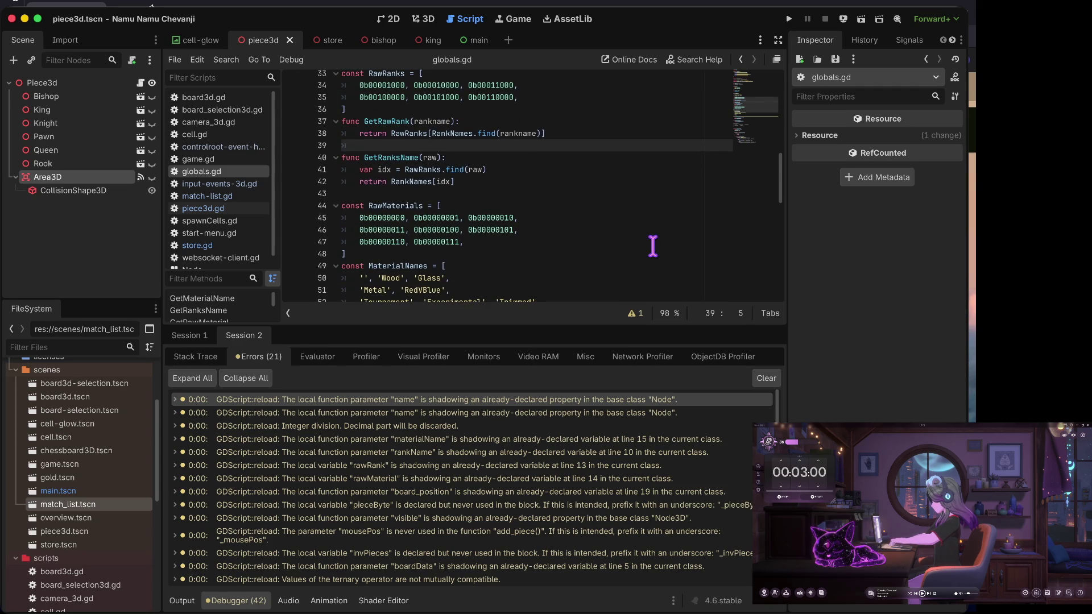
double_click(412, 427)
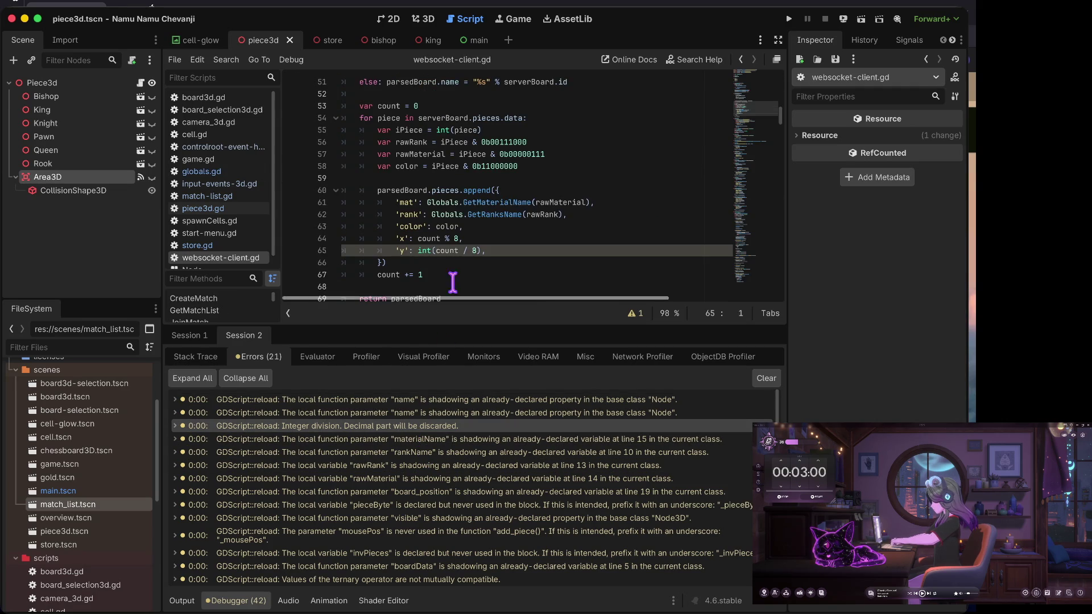
- On line 65, try wrapping only count in int(), then restore int around the division
left_click(483, 249)
type(",")
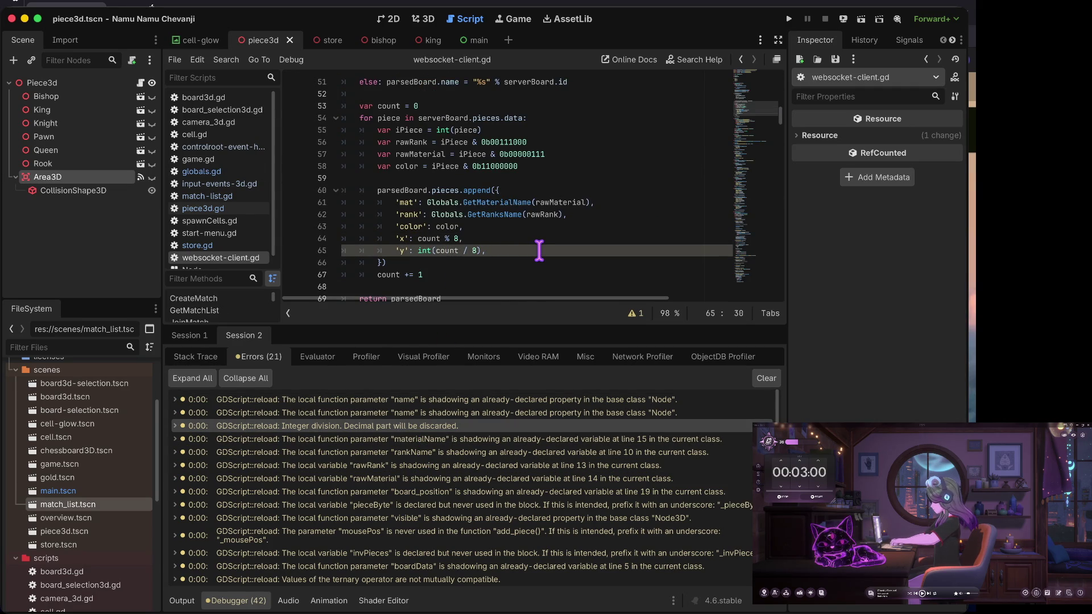
type(")")
key("Delete")
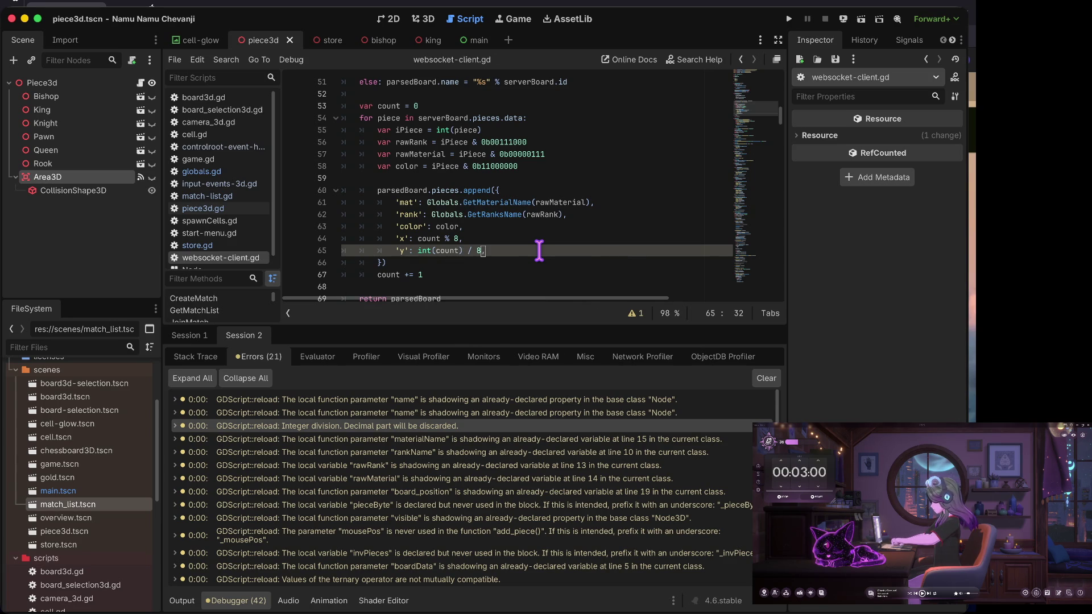
type(")")
key("Left")
key("Left")
key("Left")
key("BackSpace")
- Try removing the int() conversion and saving, then undo back to int(count / 8)
key("Left")
key("Left")
key("Left")
key("BackSpace")
key("Delete")
key("Delete")
key("Delete")
key("BackSpace")
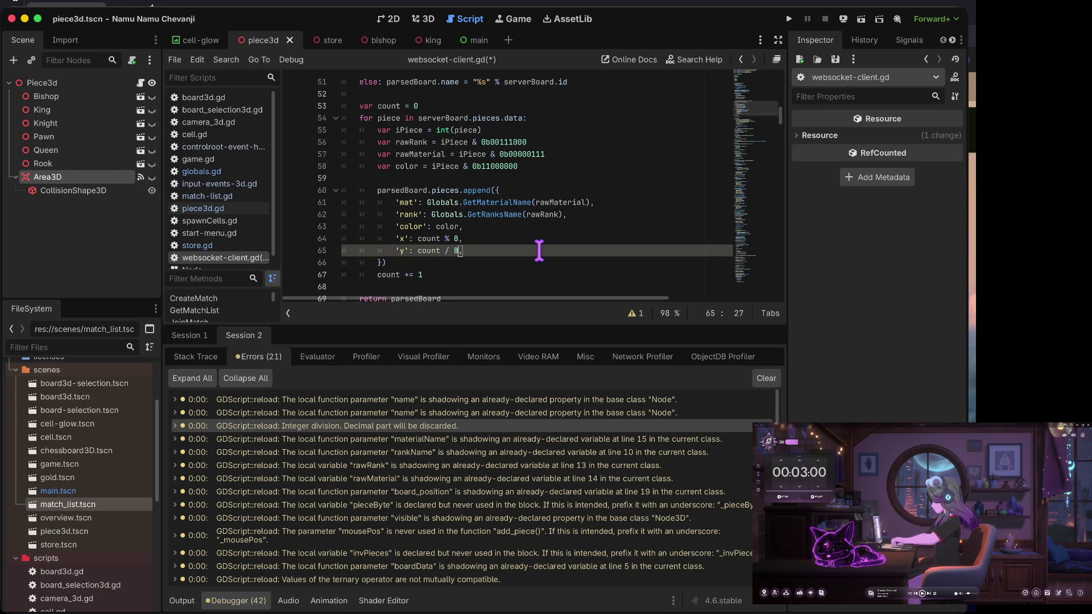
key("ctrl+s")
key("ctrl+z")
key("ctrl+z")
key("ctrl+z")
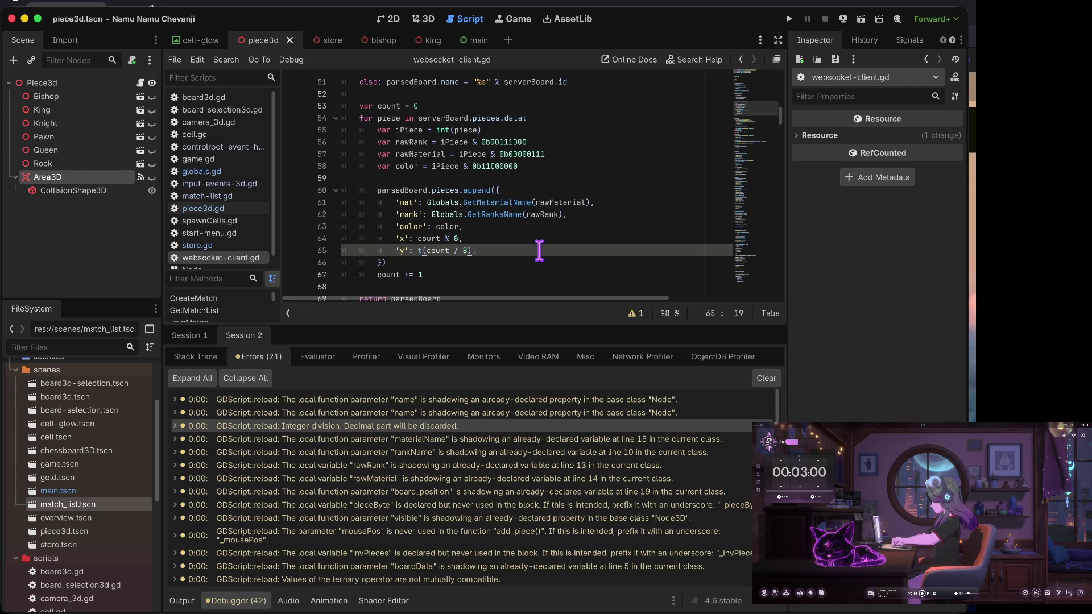